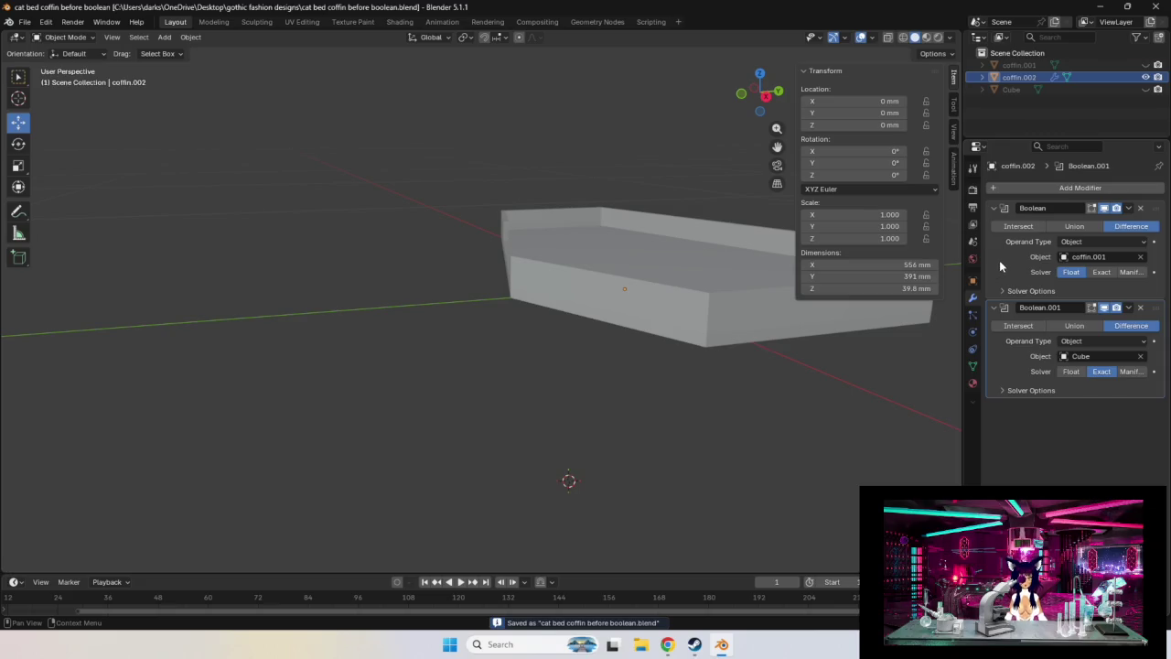
Apply Boolean and Boolean.001 on coffin.002, then orbit to check the 556 × 391 × 39.8 mm tray.
key(ctrl+a)
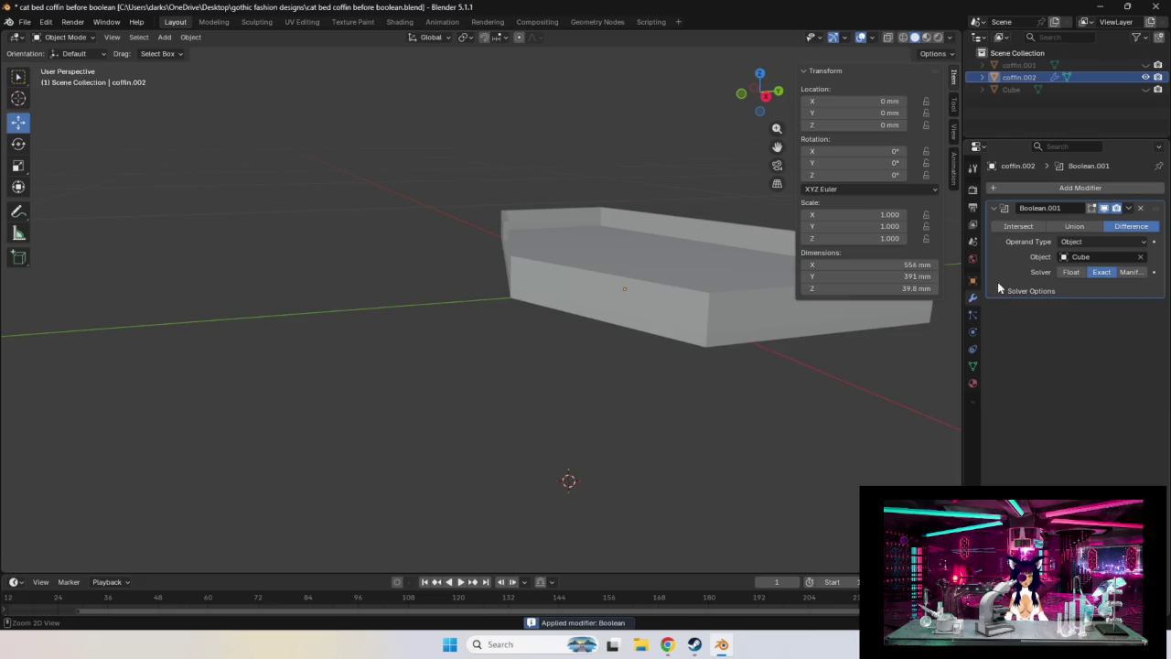
key(ctrl+a)
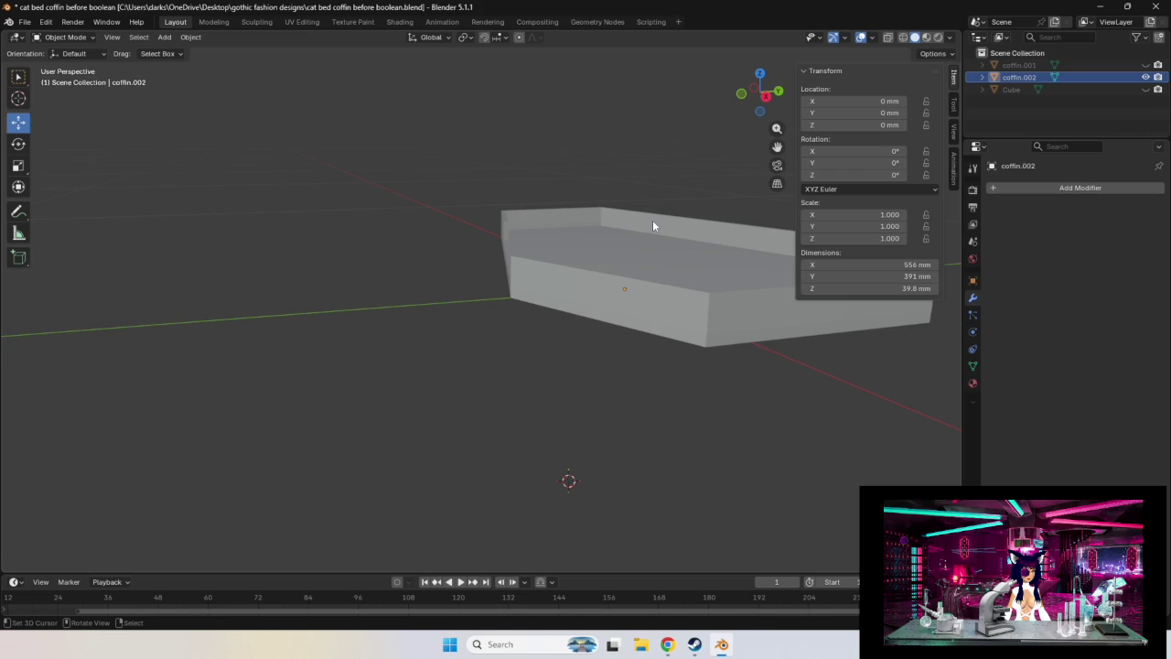
mouse_move(571, 212)
middle_down()
mouse_move(461, 373)
mouse_move(507, 371)
middle_up()
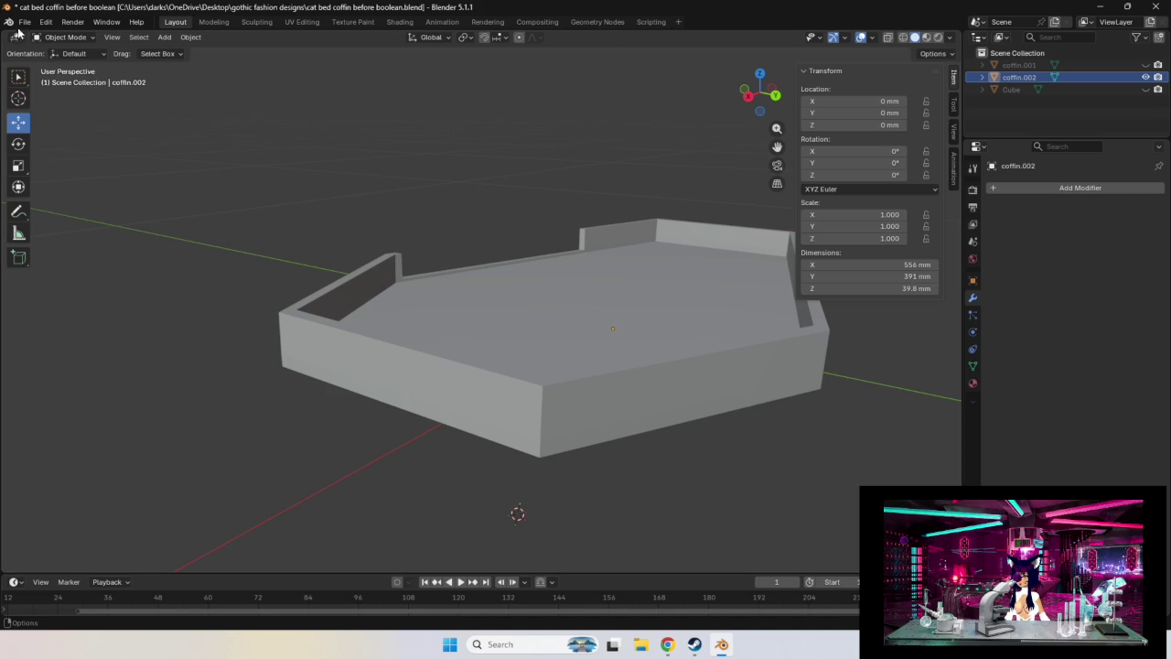
Save the tray over the existing cat bed coffin.blend file.
click(25, 21)
click(61, 113)
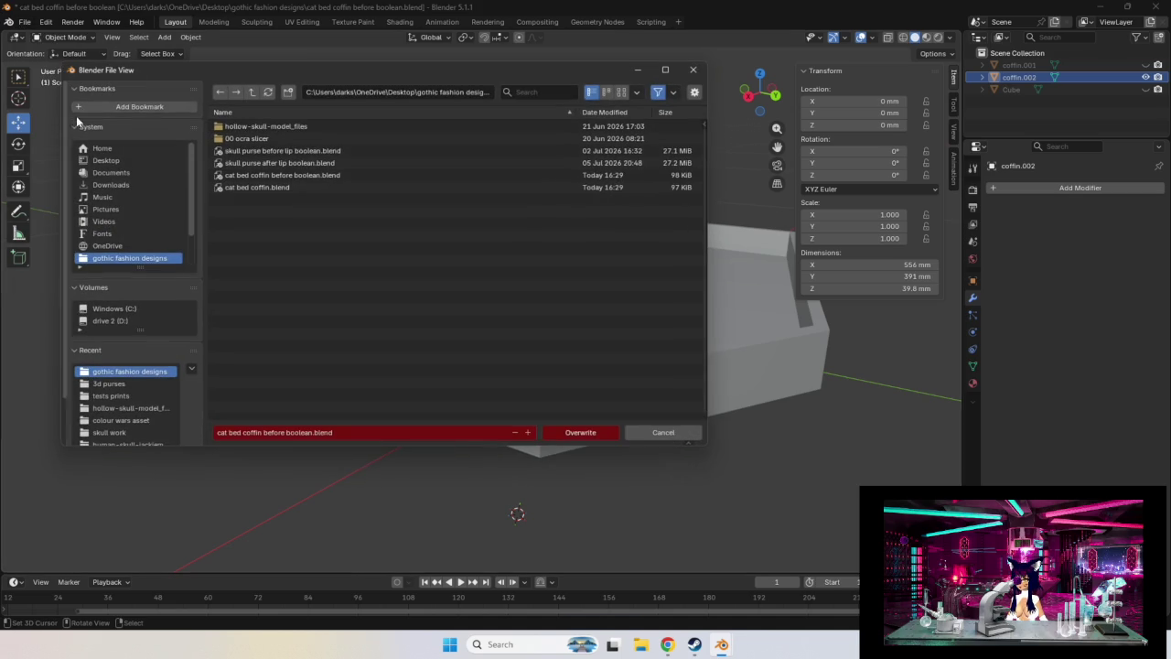
click(315, 183)
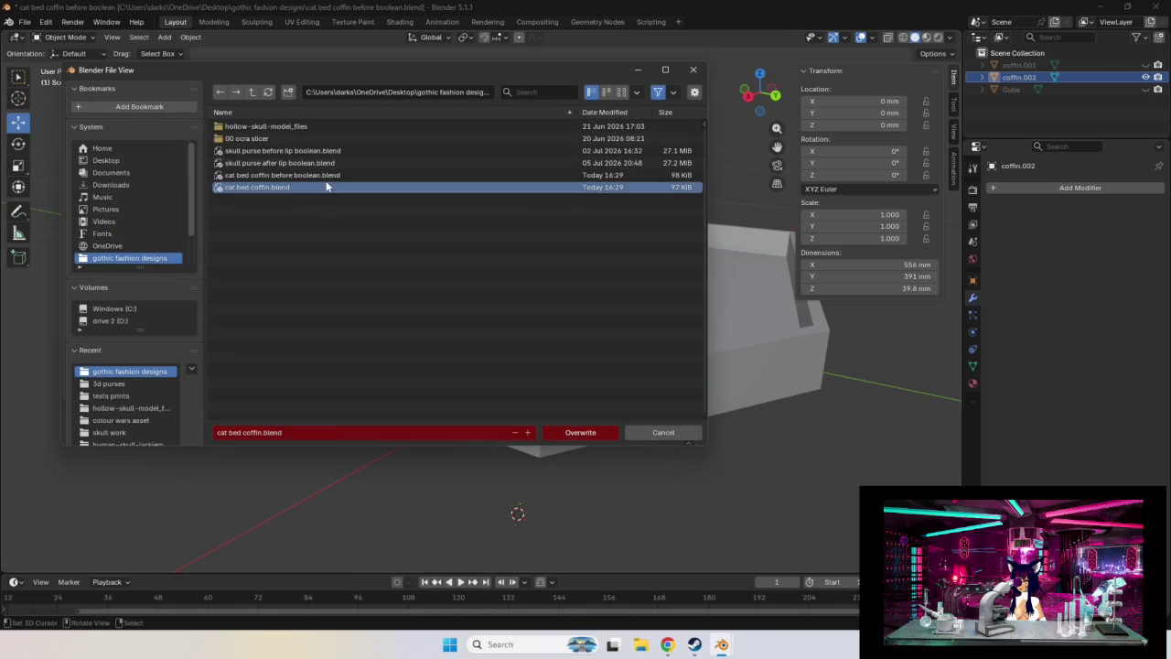
click(572, 433)
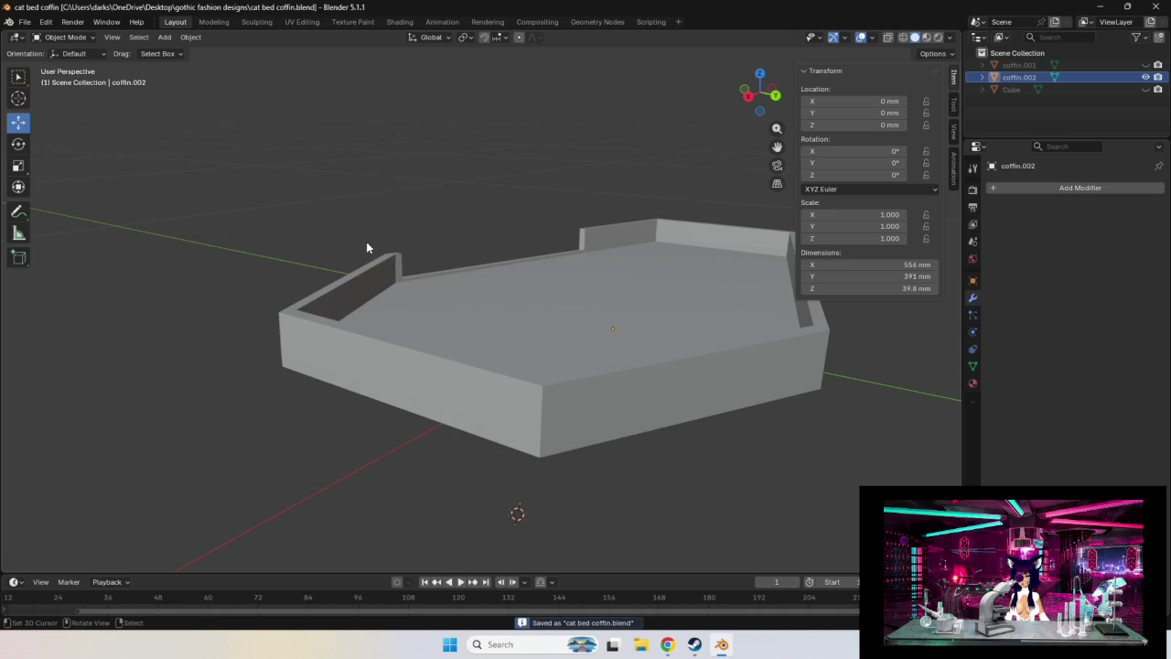
mouse_move(366, 247)
middle_down()
mouse_move(195, 251)
mouse_move(241, 287)
mouse_move(259, 264)
mouse_move(217, 266)
mouse_move(183, 223)
mouse_move(219, 237)
mouse_move(177, 246)
mouse_move(241, 250)
middle_up()
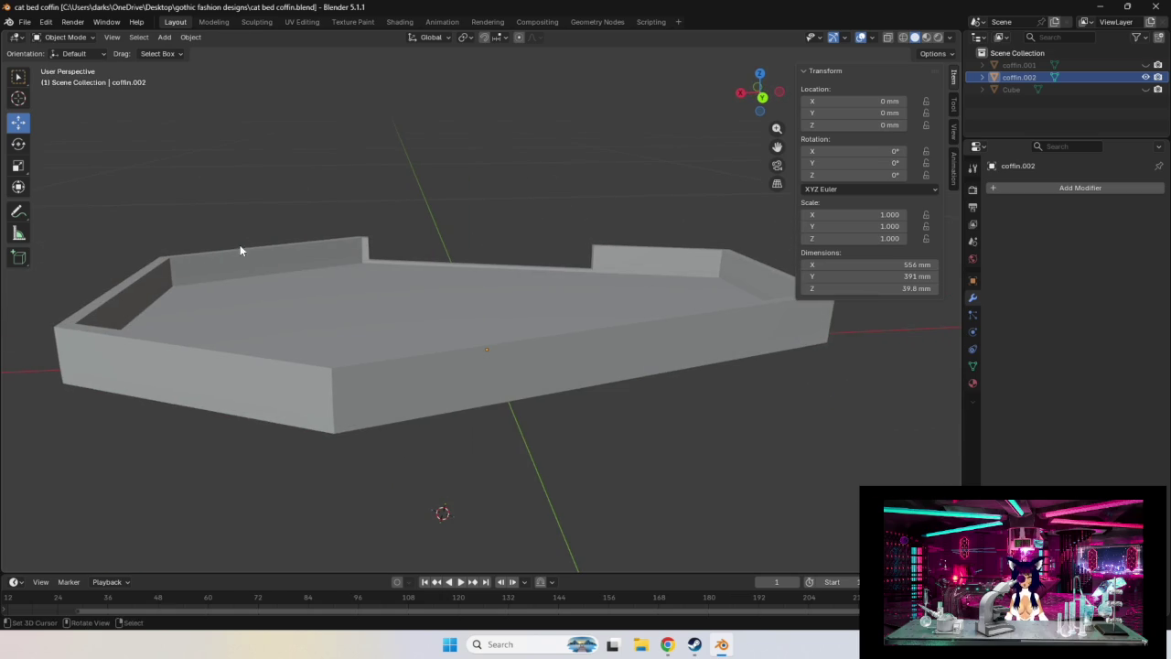
Export the tray as STL over cat bed coffin.stl, then minimise Blender.
click(25, 21)
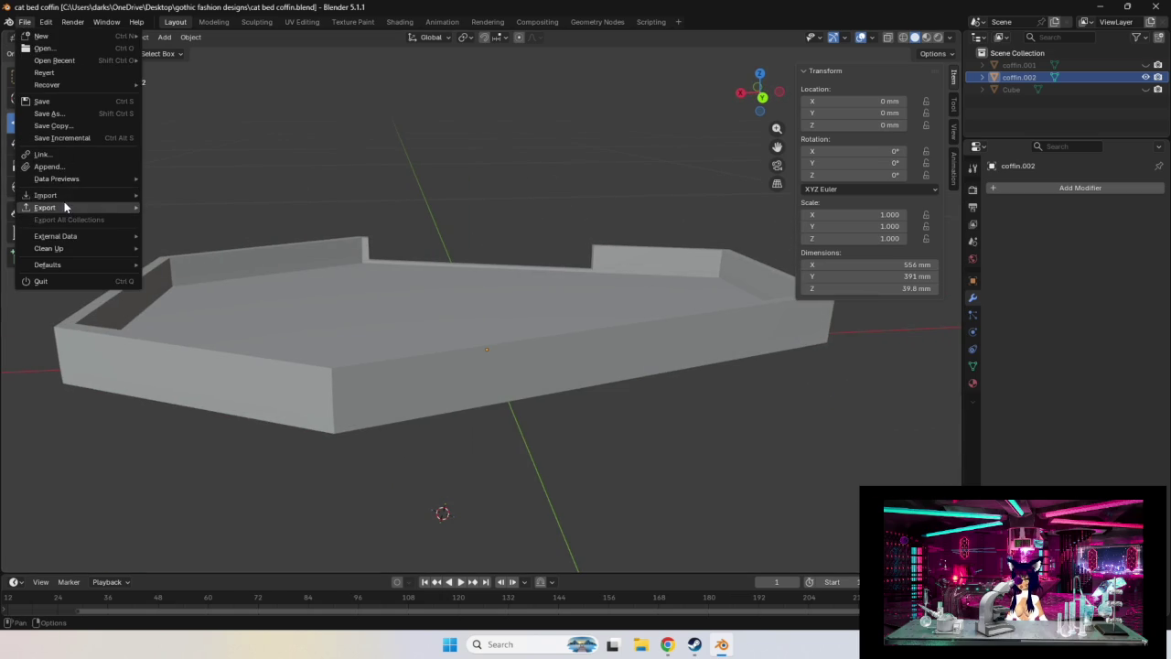
mouse_move(45, 208)
click(193, 275)
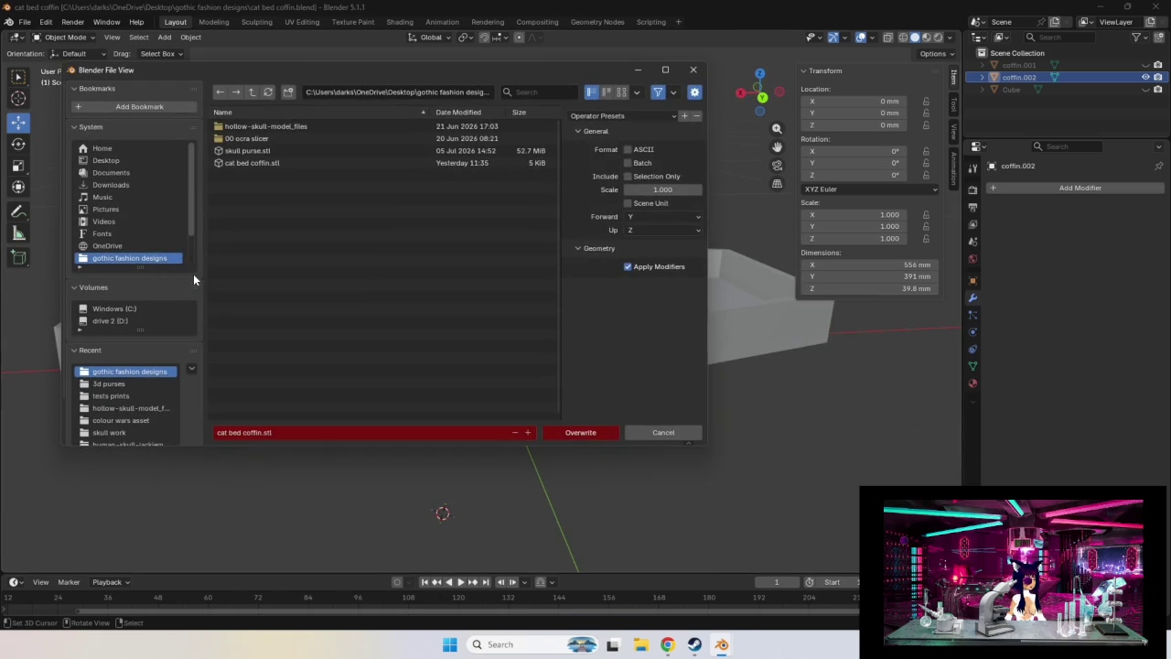
click(259, 165)
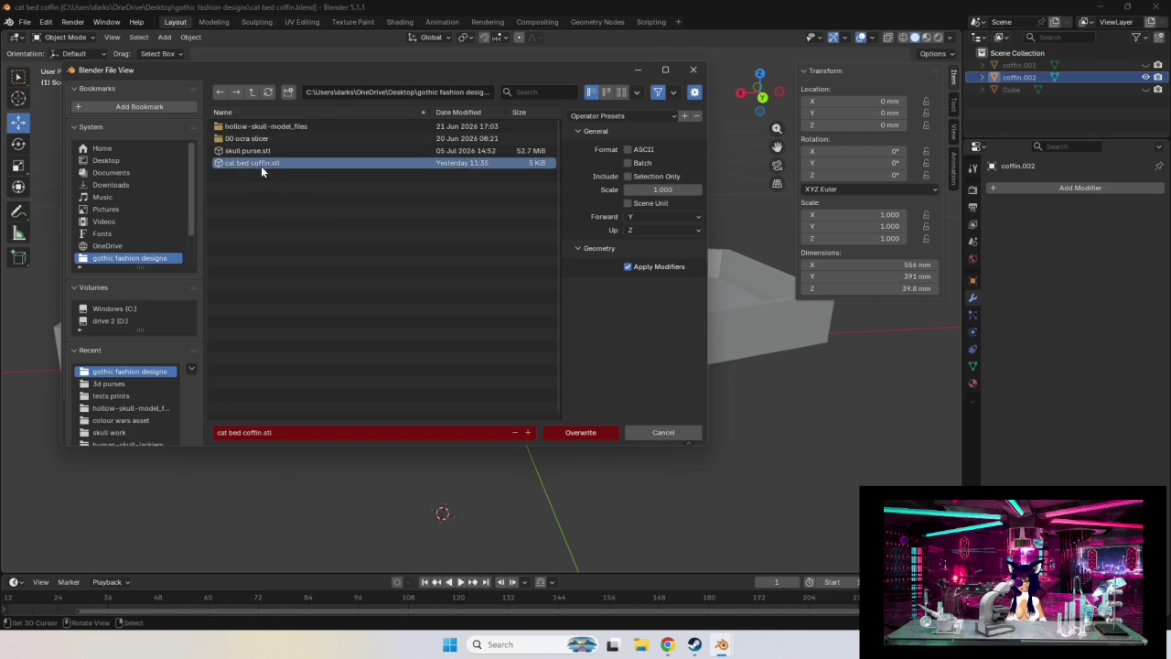
click(575, 433)
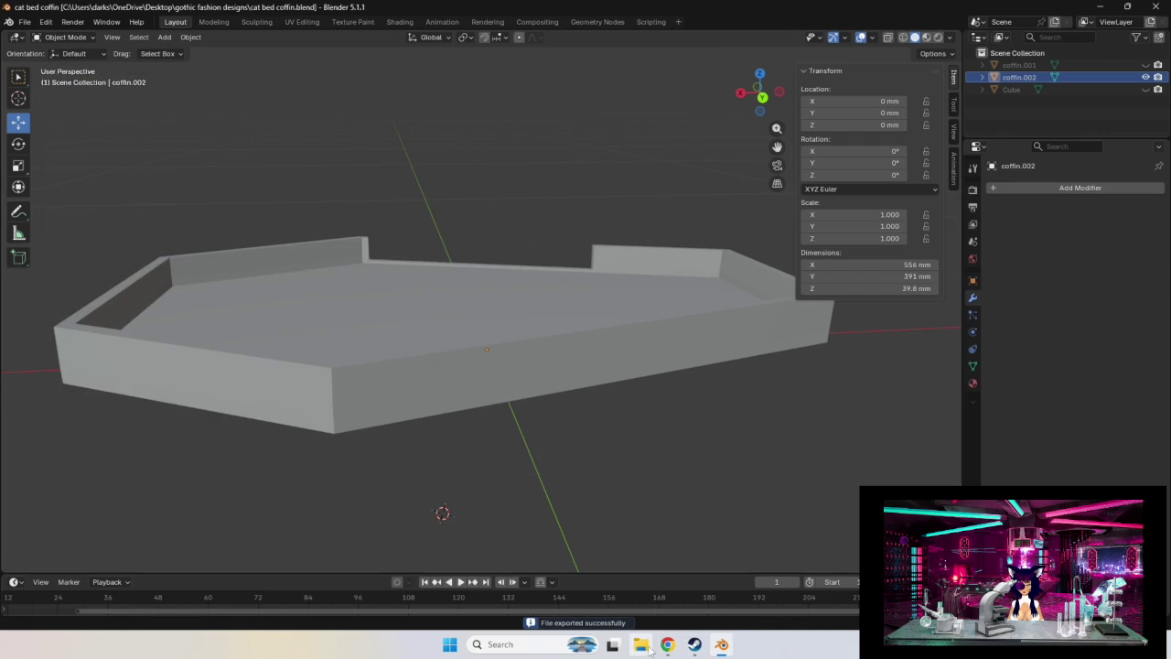
click(1100, 7)
Close the browser and open cat bed coffin.stl from the gothic fashion designs folder.
click(571, 12)
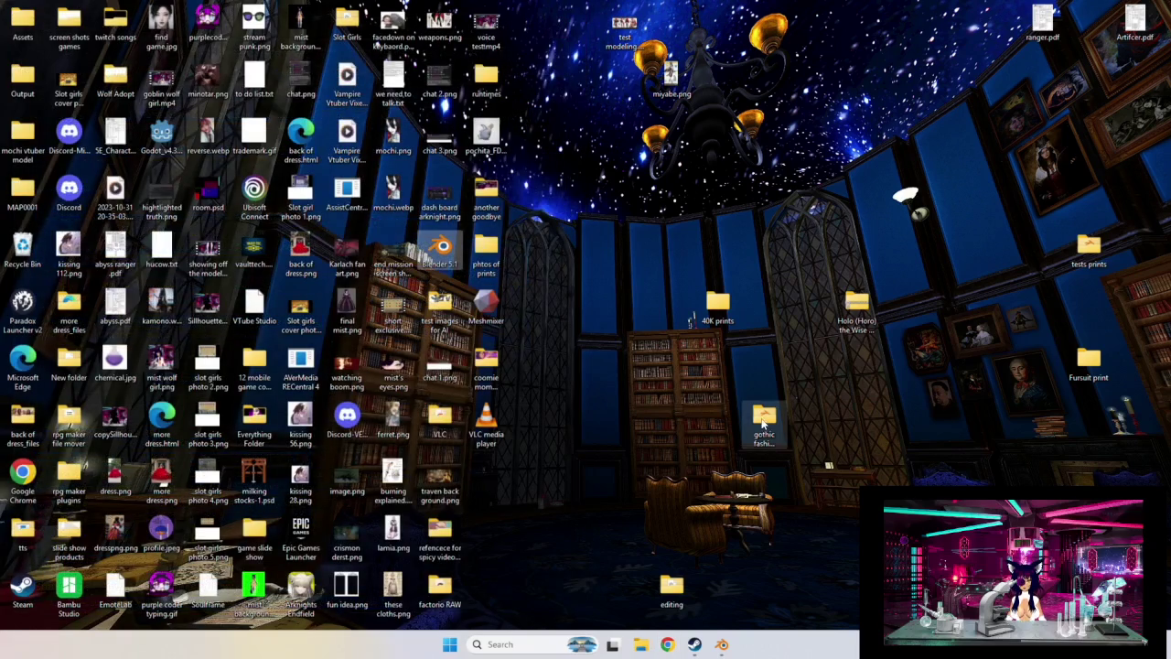
double_click(762, 423)
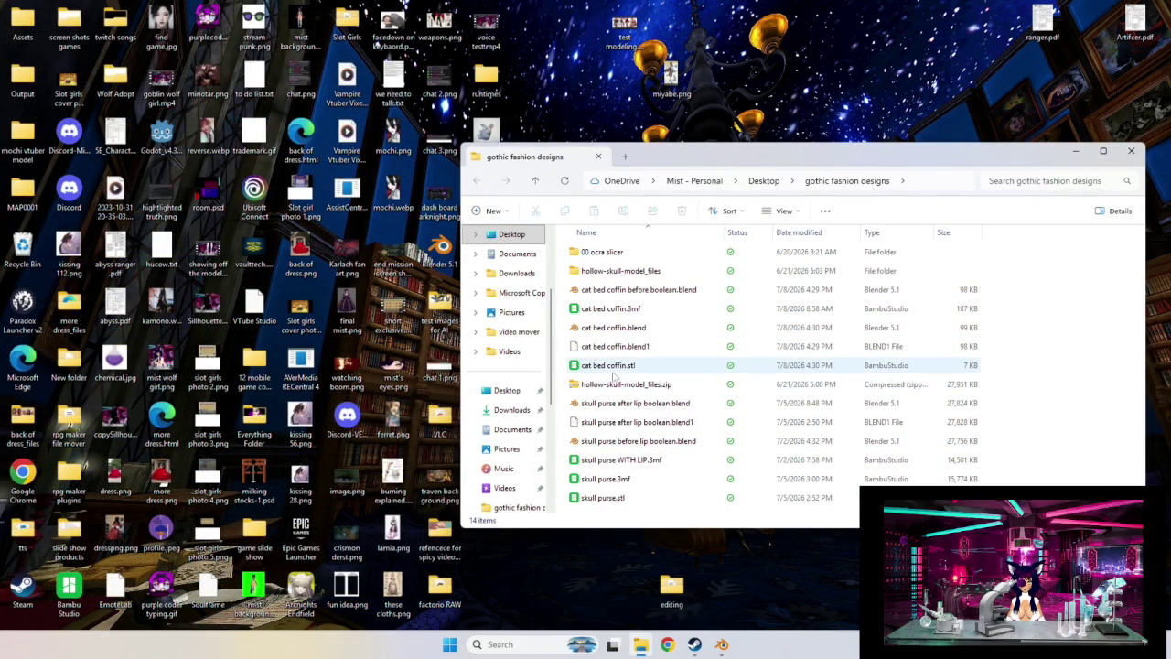
click(593, 369)
double_click(593, 369)
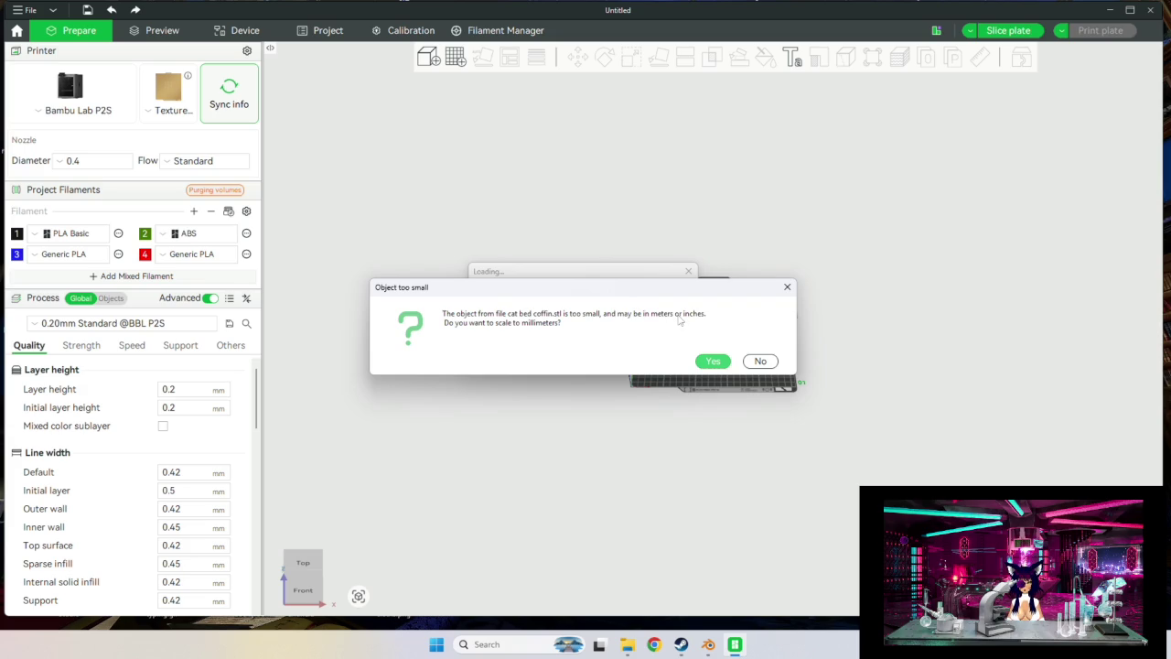
Accept scaling the tray to millimetres and view it from a low front angle.
click(712, 361)
middle_drag(703, 359, 657, 366)
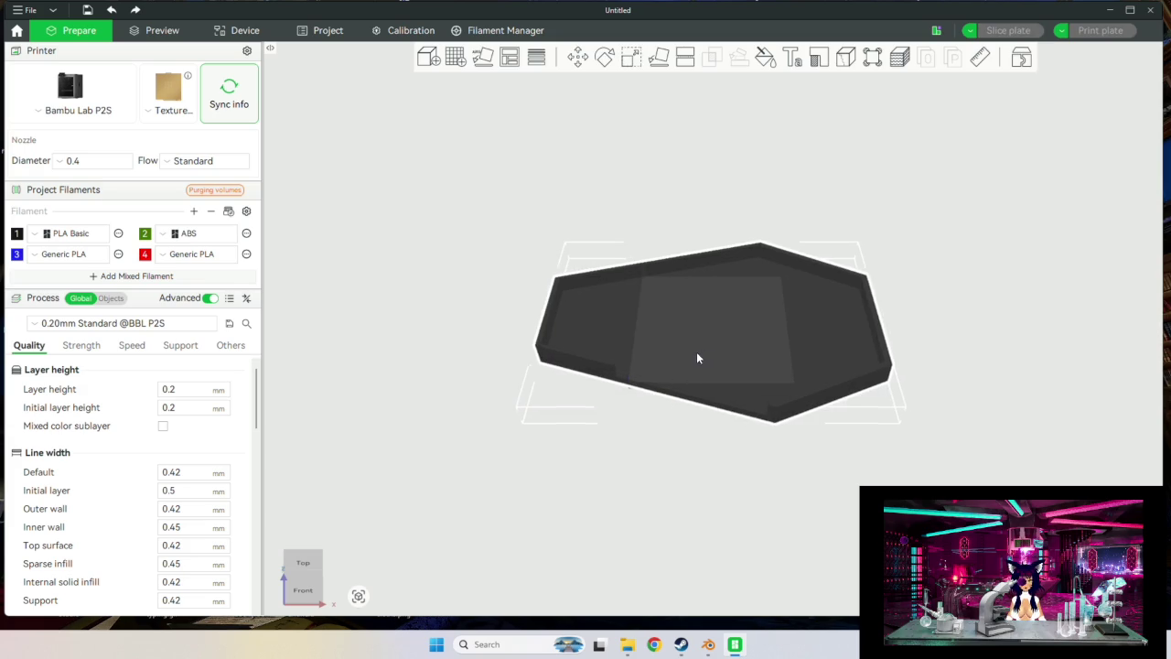
mouse_move(805, 384)
mouse_down()
mouse_move(866, 397)
mouse_move(722, 348)
mouse_move(750, 345)
mouse_up()
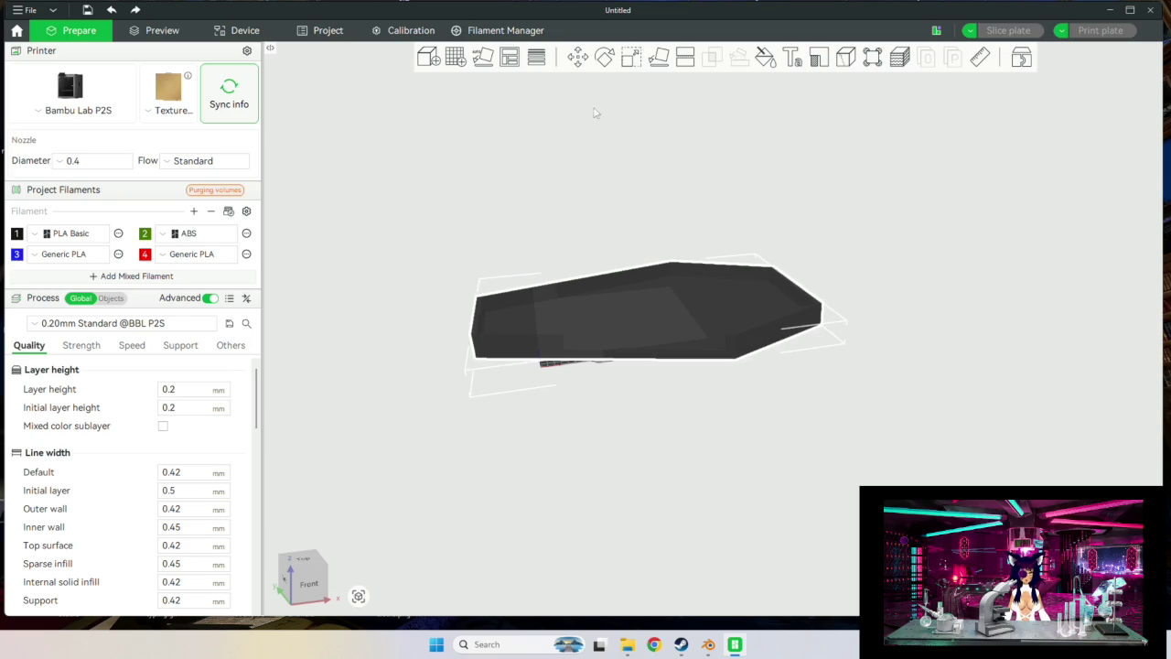
scroll(481, 75, up, 5)
Add three empty build plates and pan to show them all.
click(462, 57)
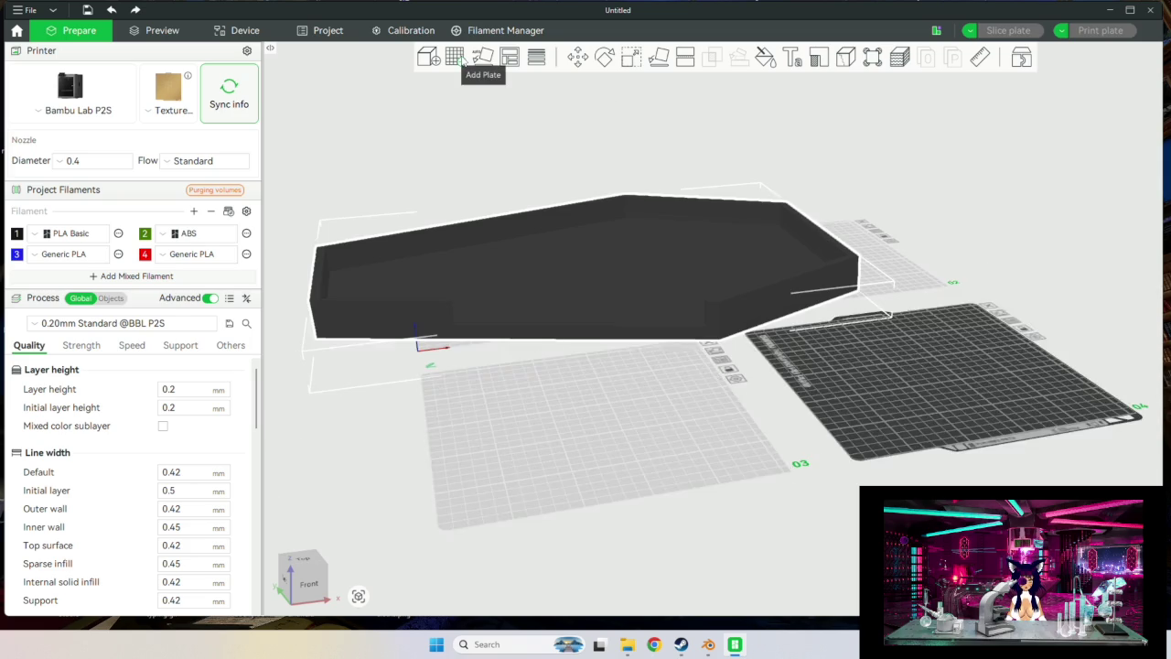
click(462, 57)
click(462, 58)
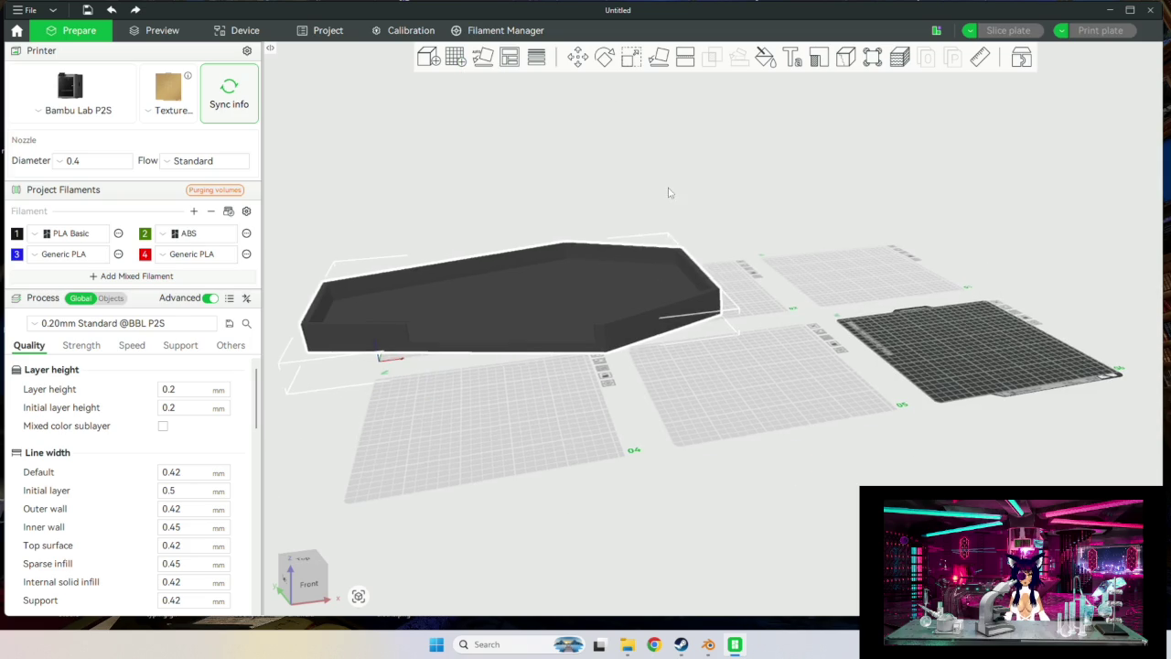
middle_drag(669, 191, 786, 275)
Set up a Dovetail cut with the plane rotated 90° about X and 90° about Z.
click(687, 56)
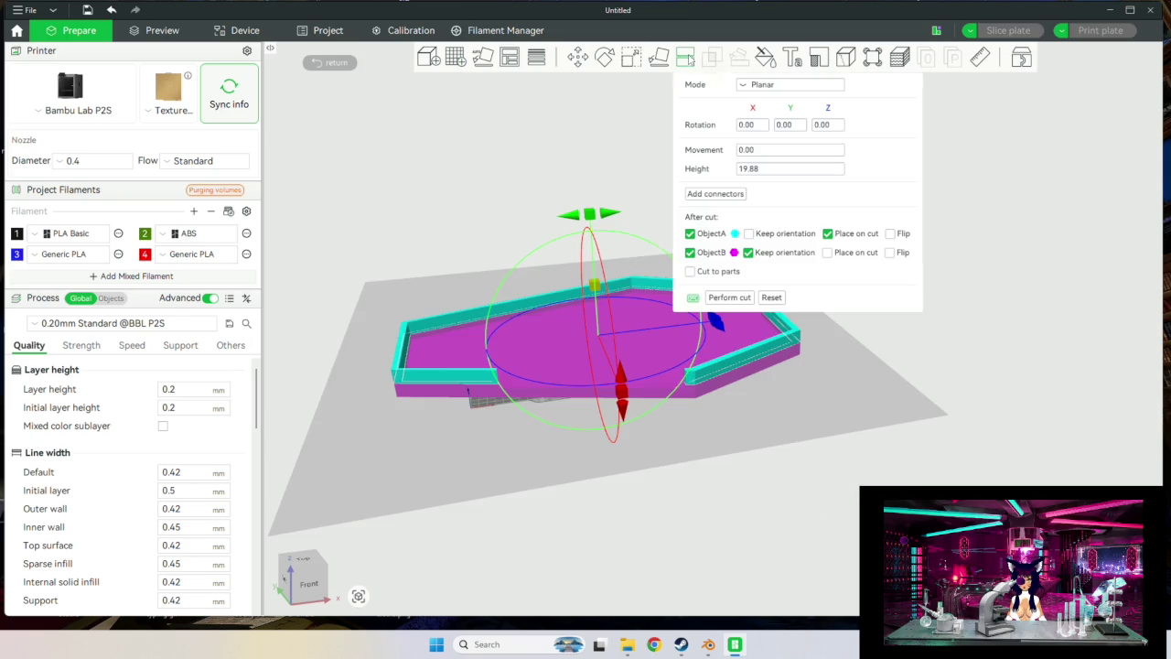
click(750, 125)
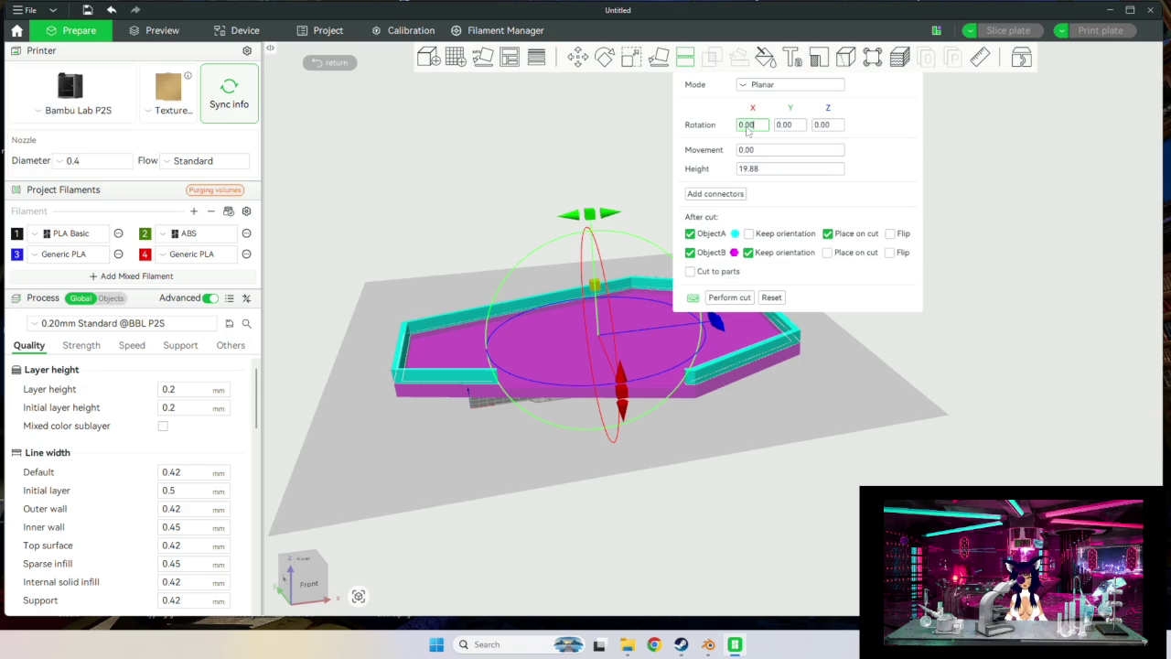
key(BackSpace)
text(90)
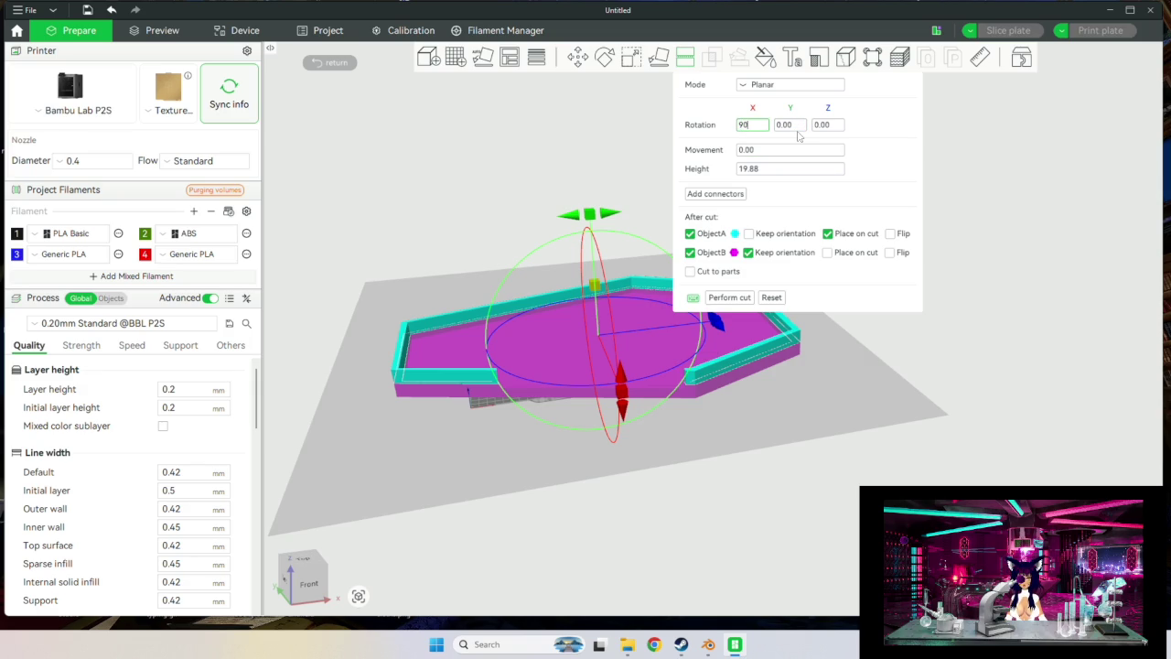
key(Return)
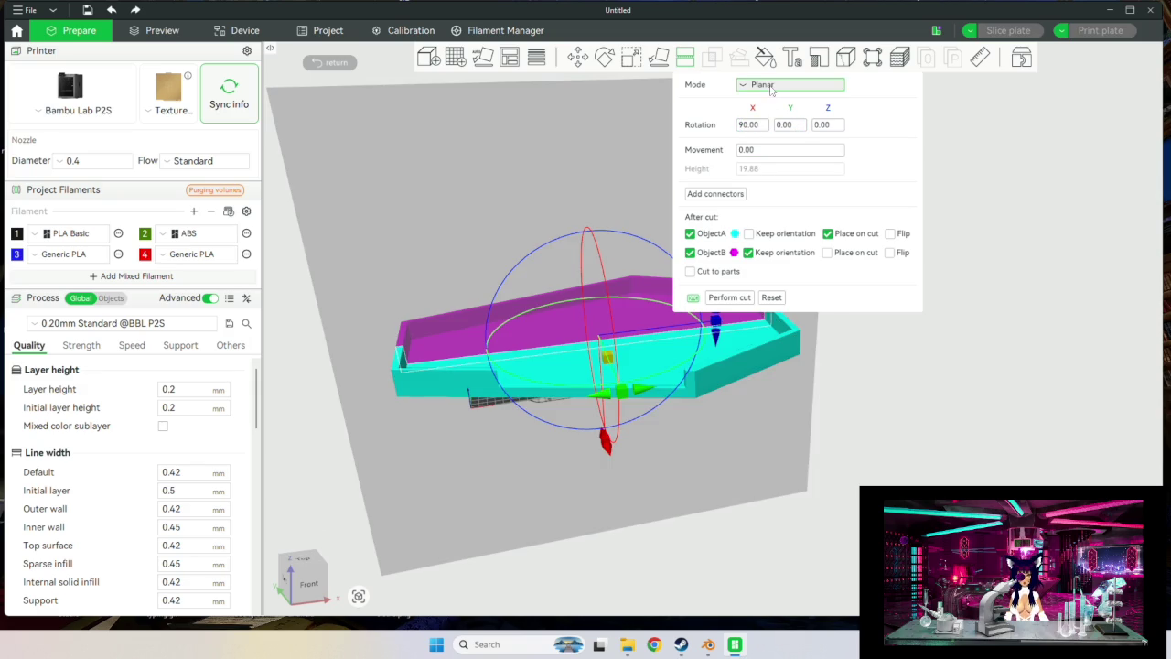
click(774, 90)
click(776, 117)
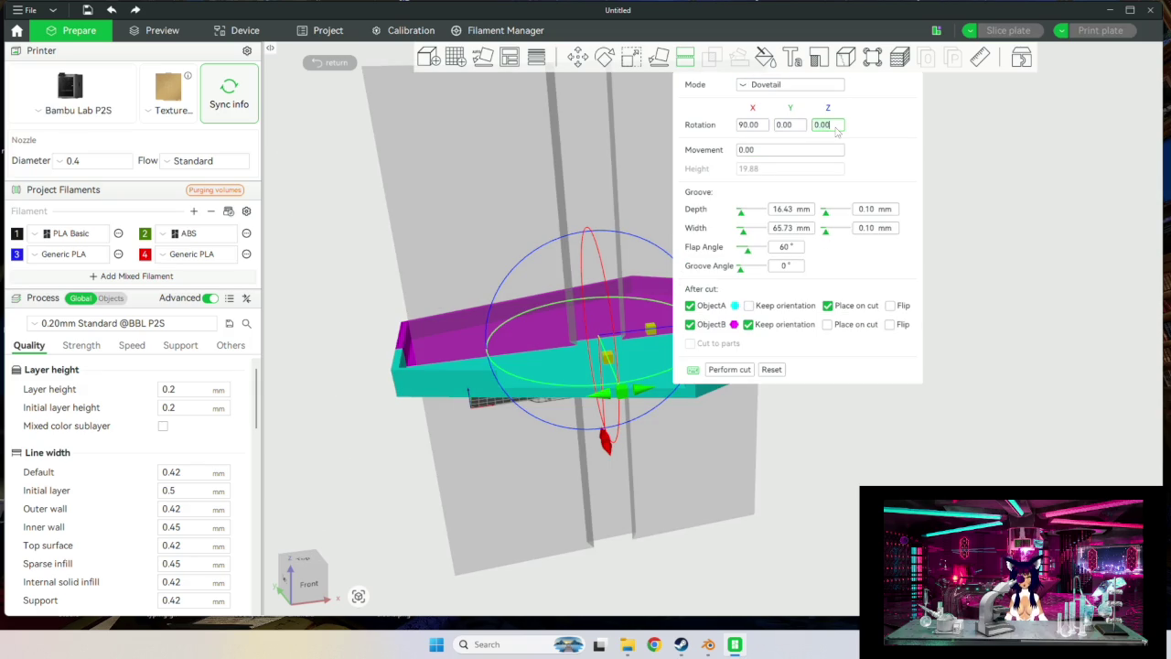
text(90)
key(Return)
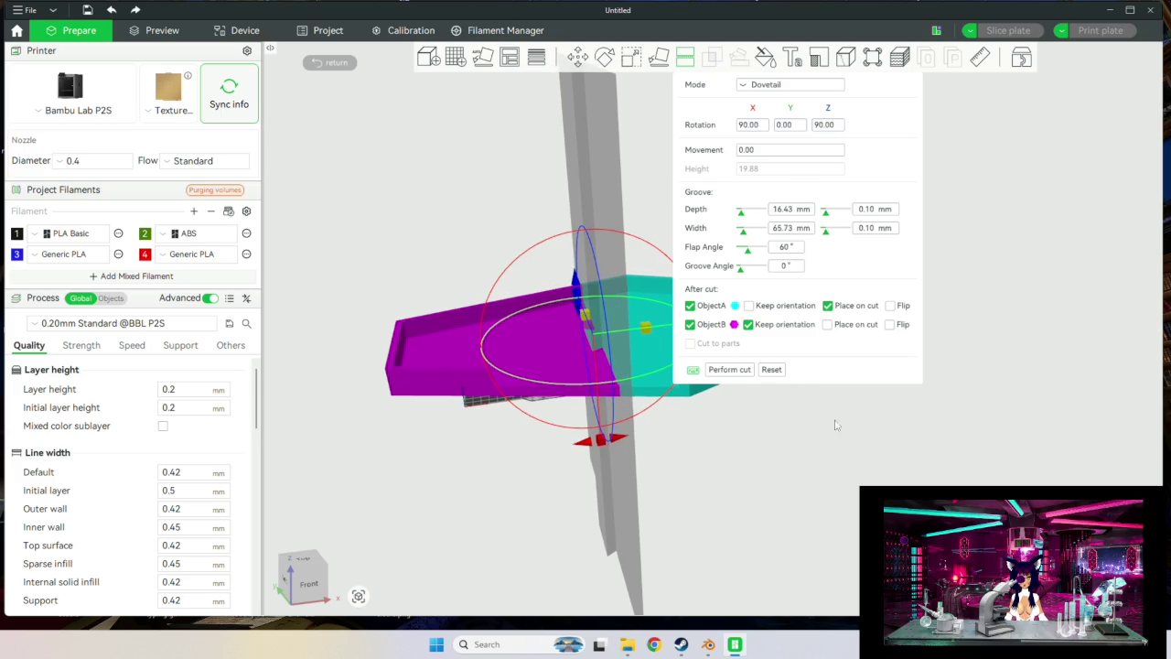
Shift the cut by movement 70, keep ObjectA's orientation, and perform the dovetail cut.
click(774, 152)
key(BackSpace)
key(BackSpace)
key(BackSpace)
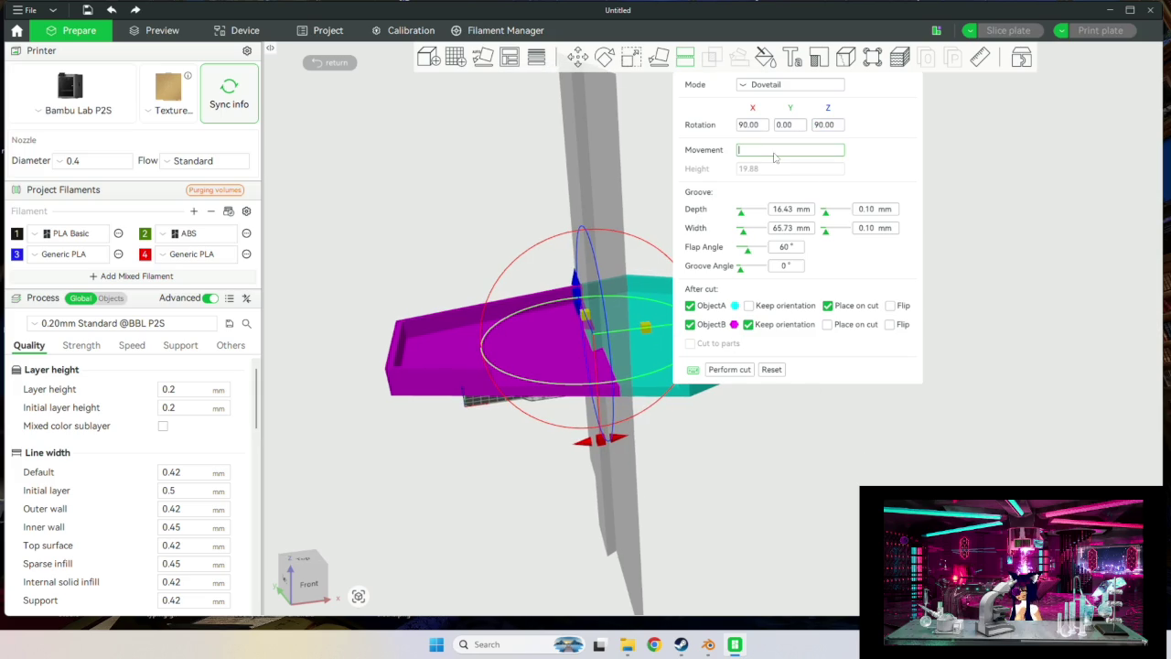
text(75)
key(Return)
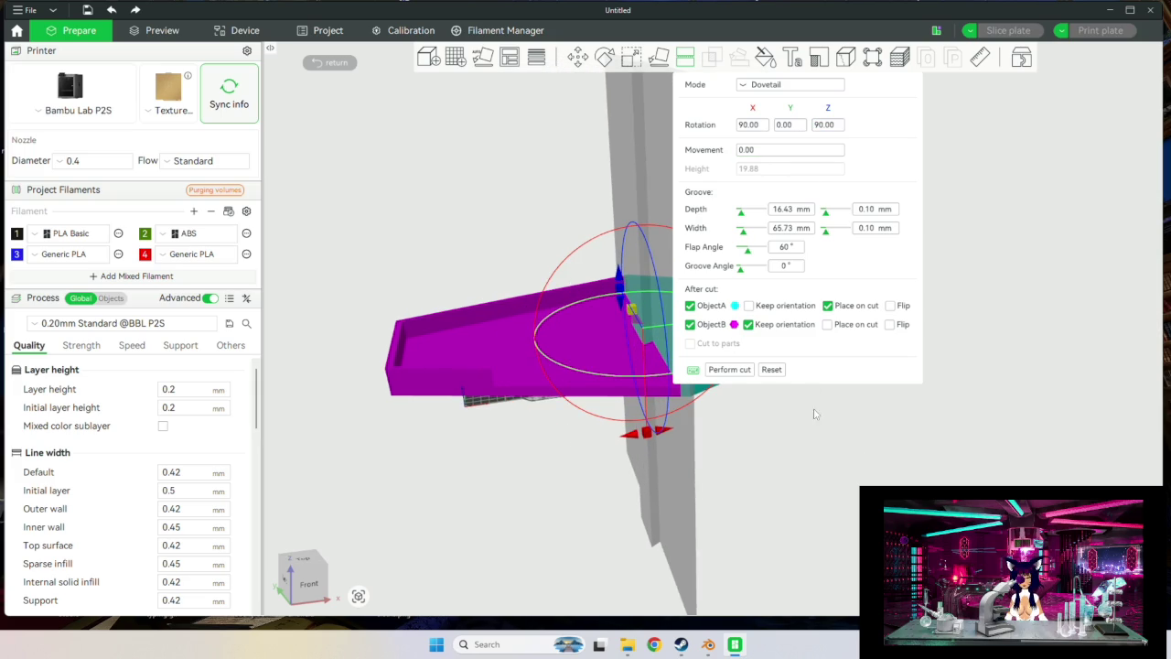
mouse_move(862, 466)
mouse_down()
mouse_move(744, 423)
mouse_move(844, 450)
mouse_move(792, 444)
mouse_move(805, 440)
mouse_move(821, 459)
mouse_up()
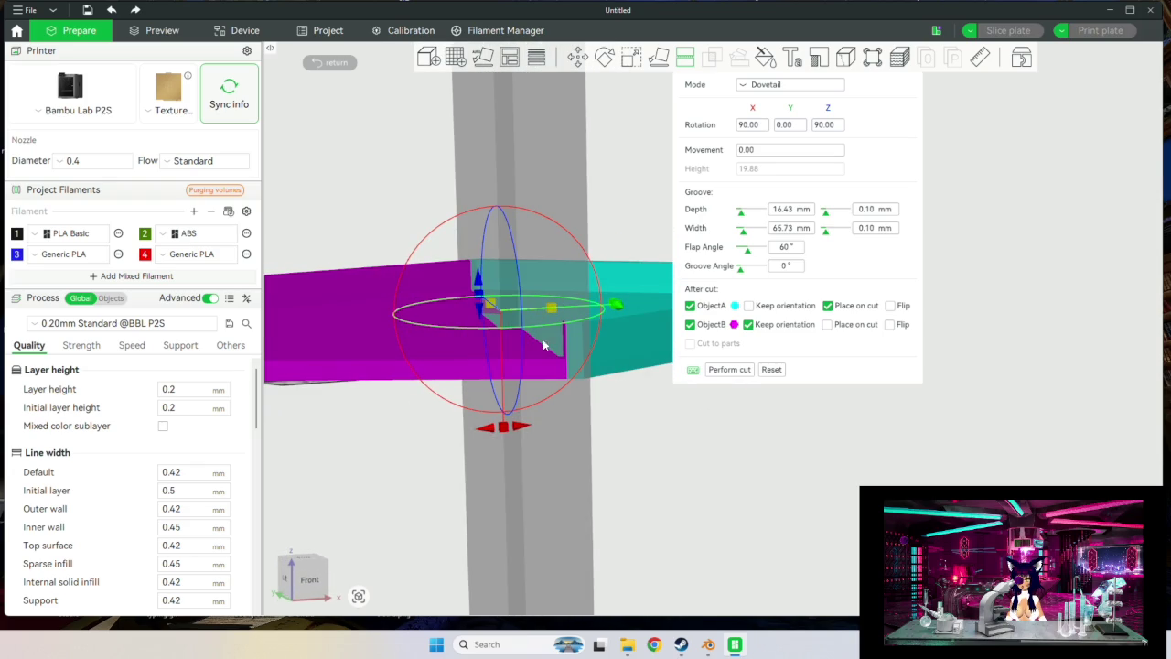
click(765, 155)
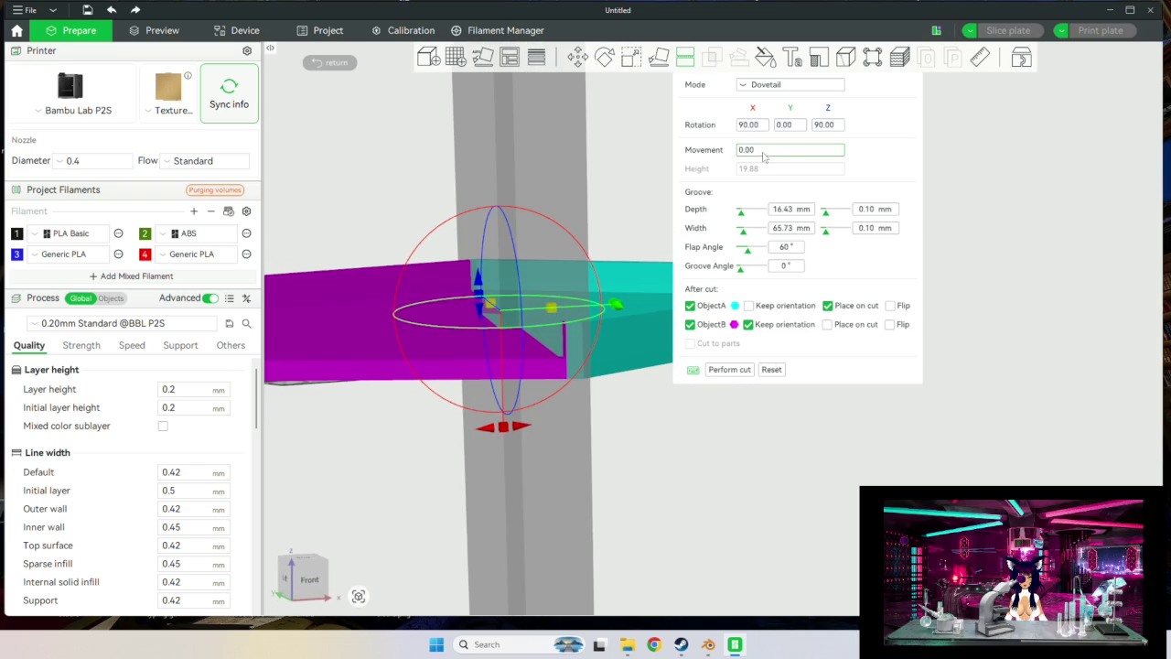
double_click(759, 156)
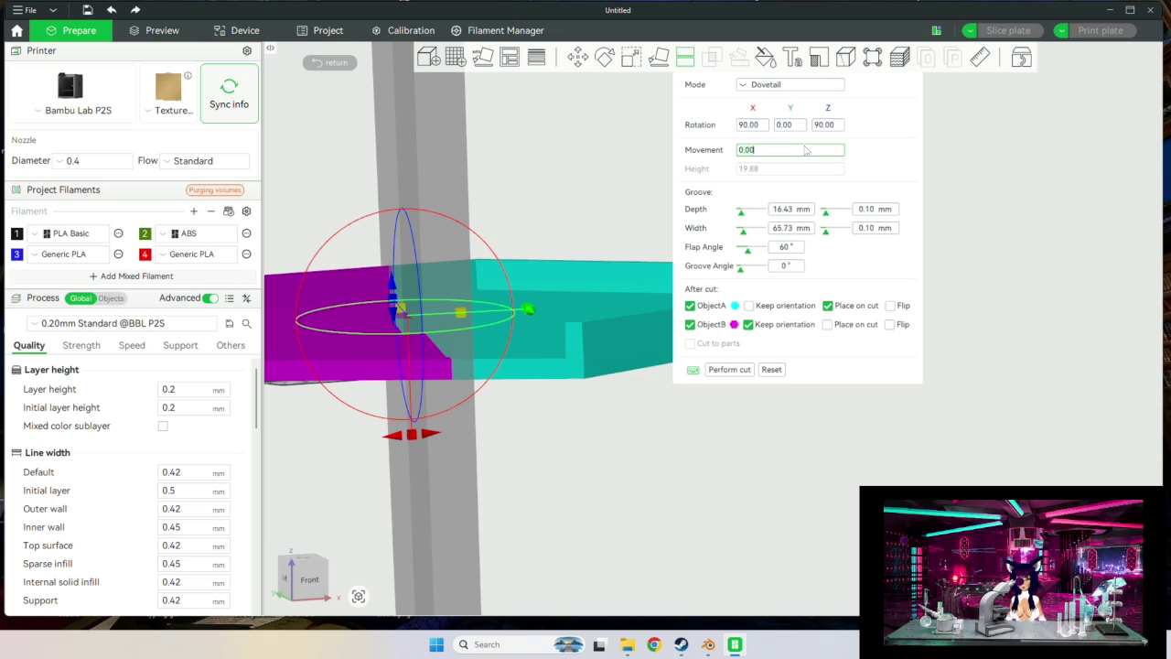
text(70)
key(Return)
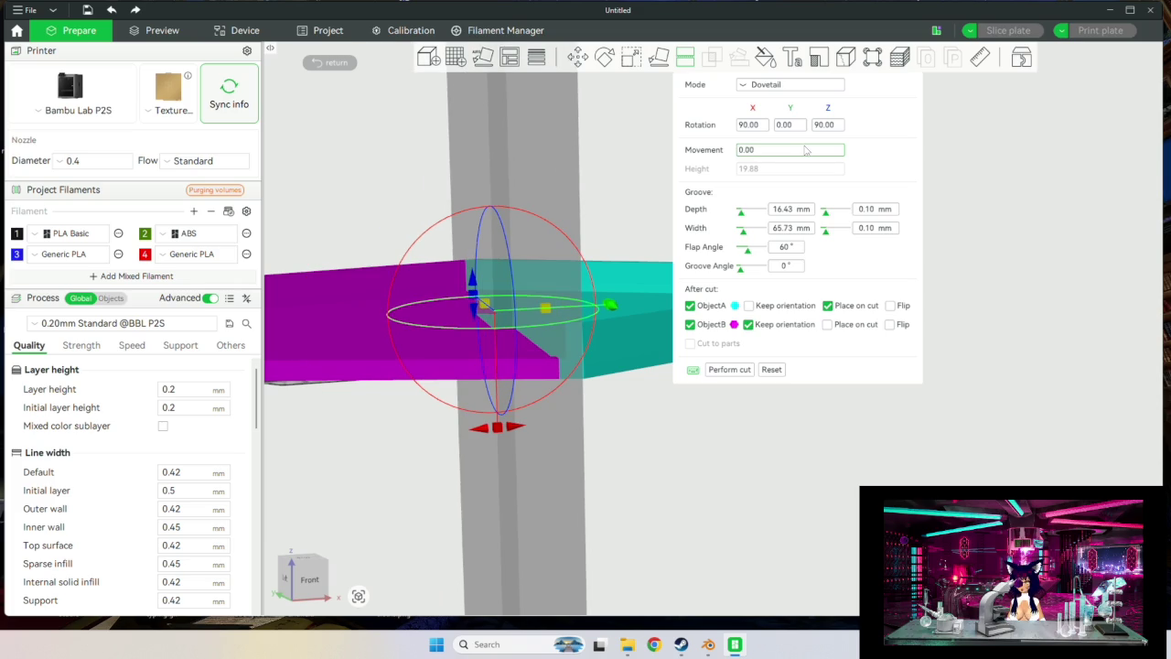
drag(768, 446, 759, 467)
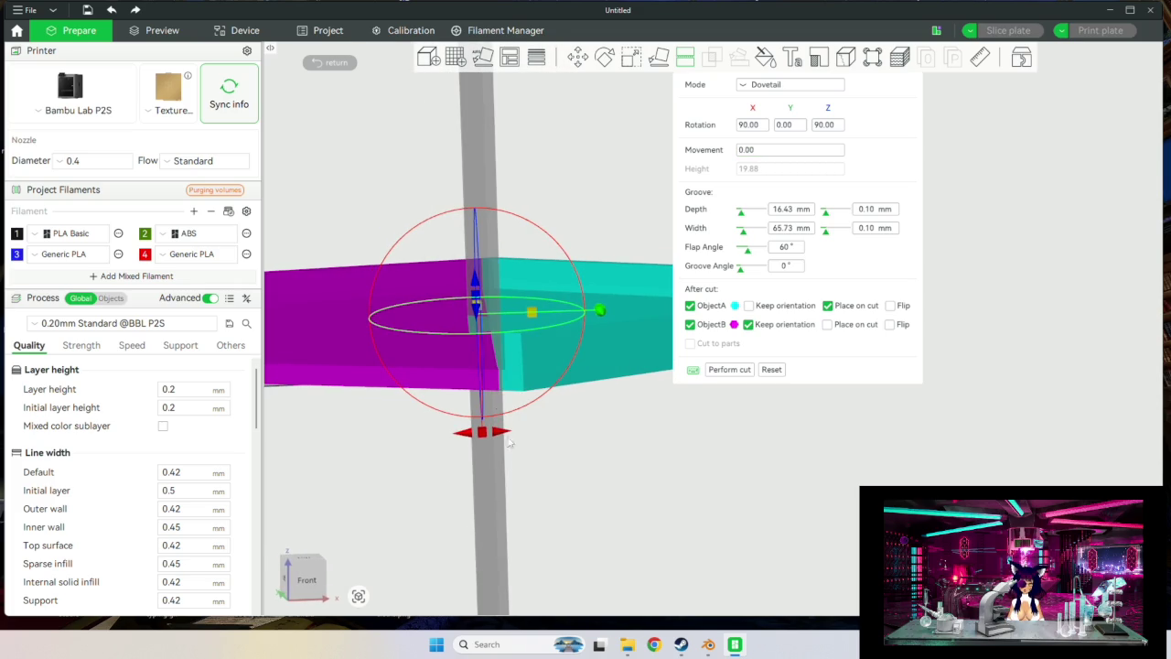
mouse_move(535, 422)
mouse_down()
mouse_move(517, 522)
mouse_move(693, 534)
mouse_up()
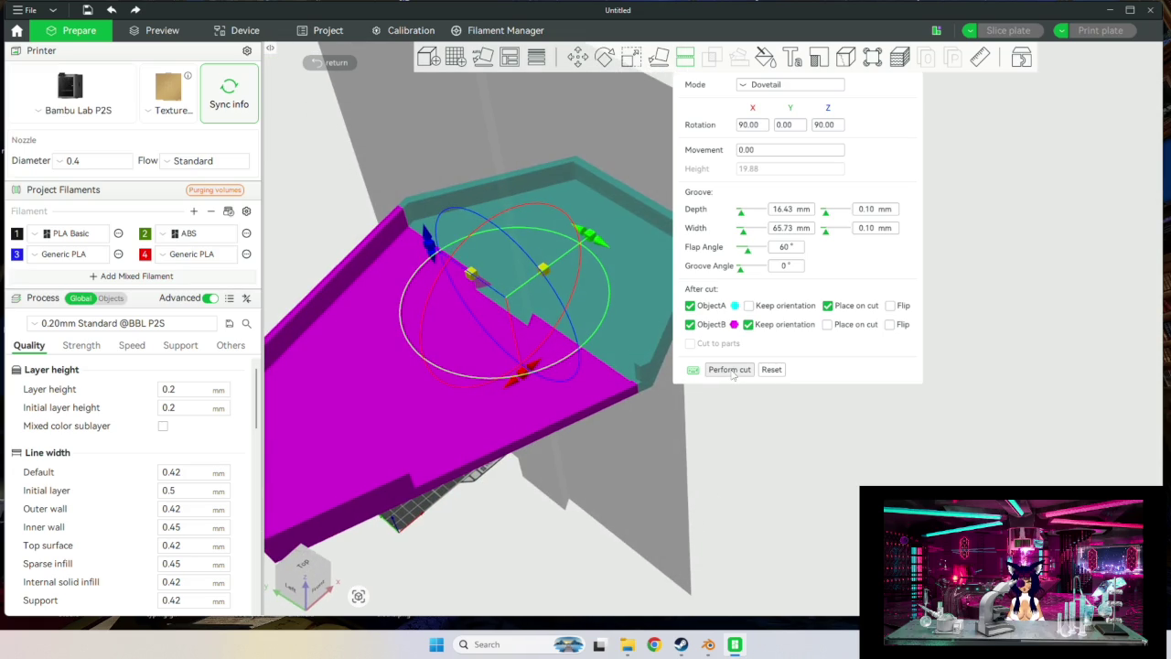
click(751, 306)
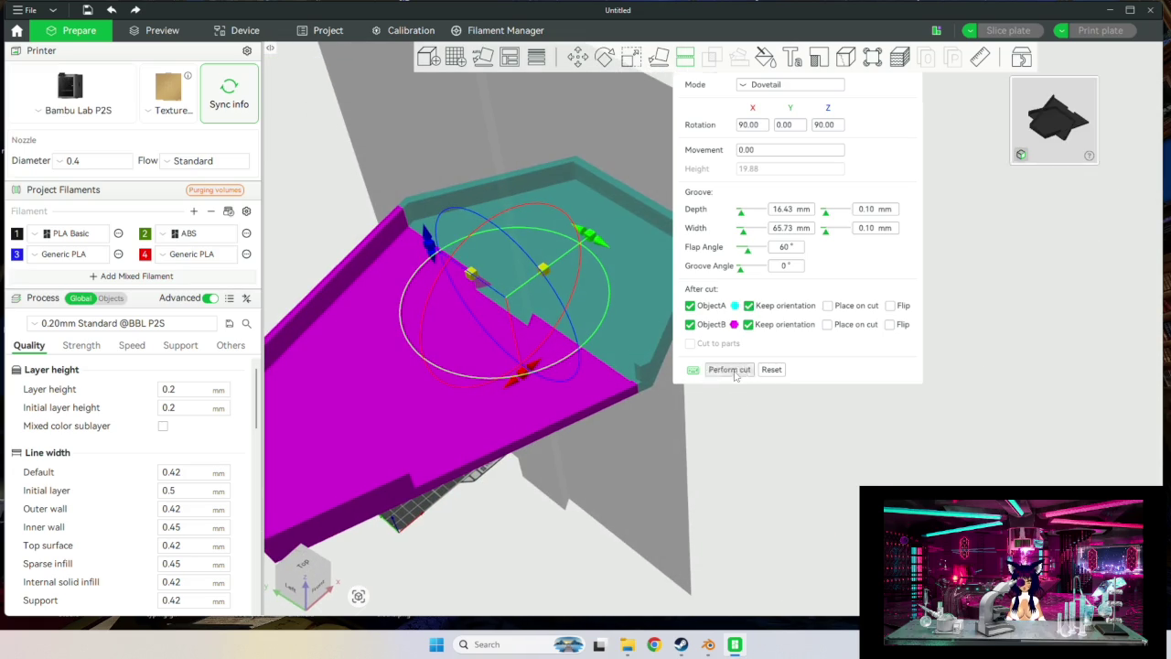
click(730, 370)
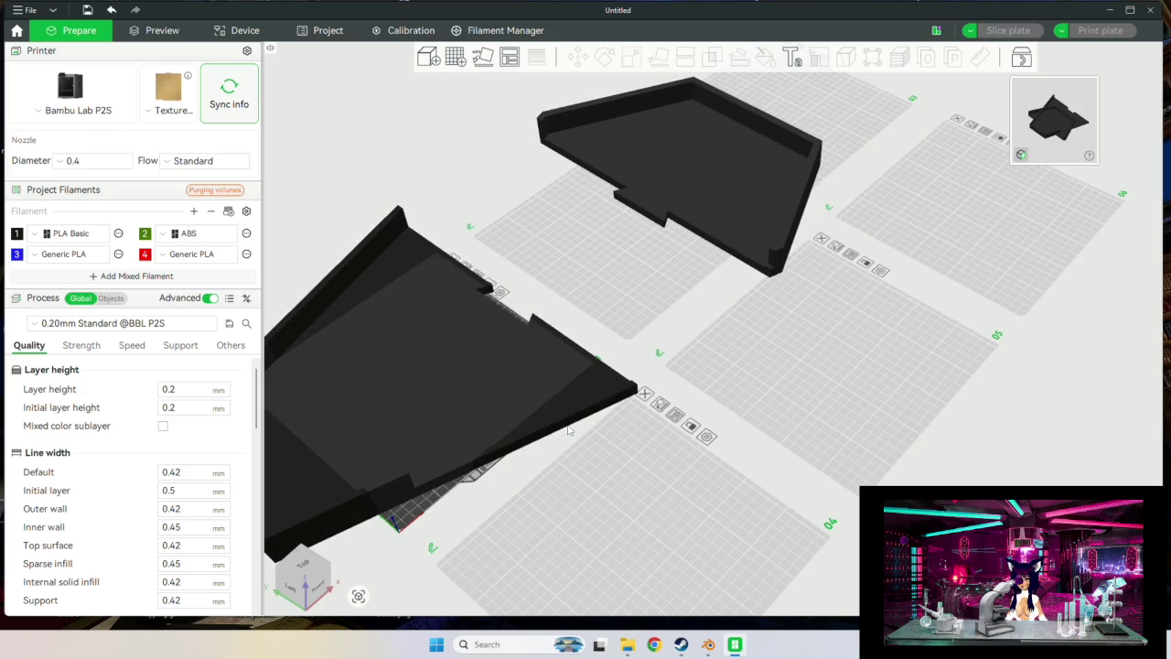
Dovetail-cut the large left piece with the cut plane rotated 90° about X and Z.
click(522, 395)
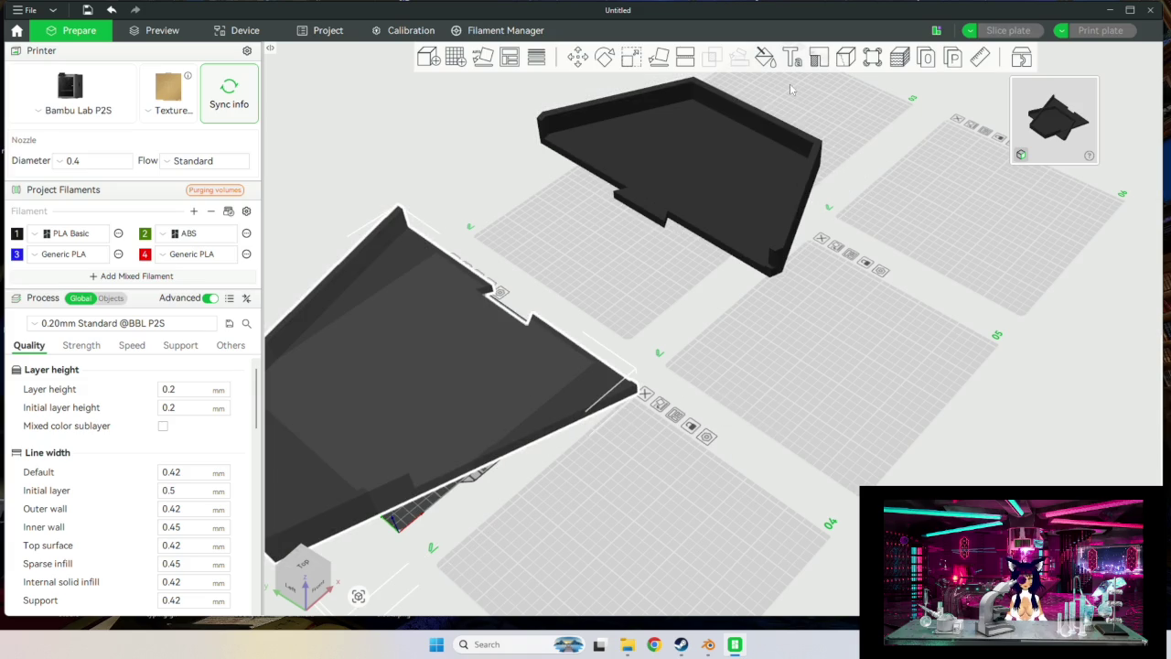
click(686, 57)
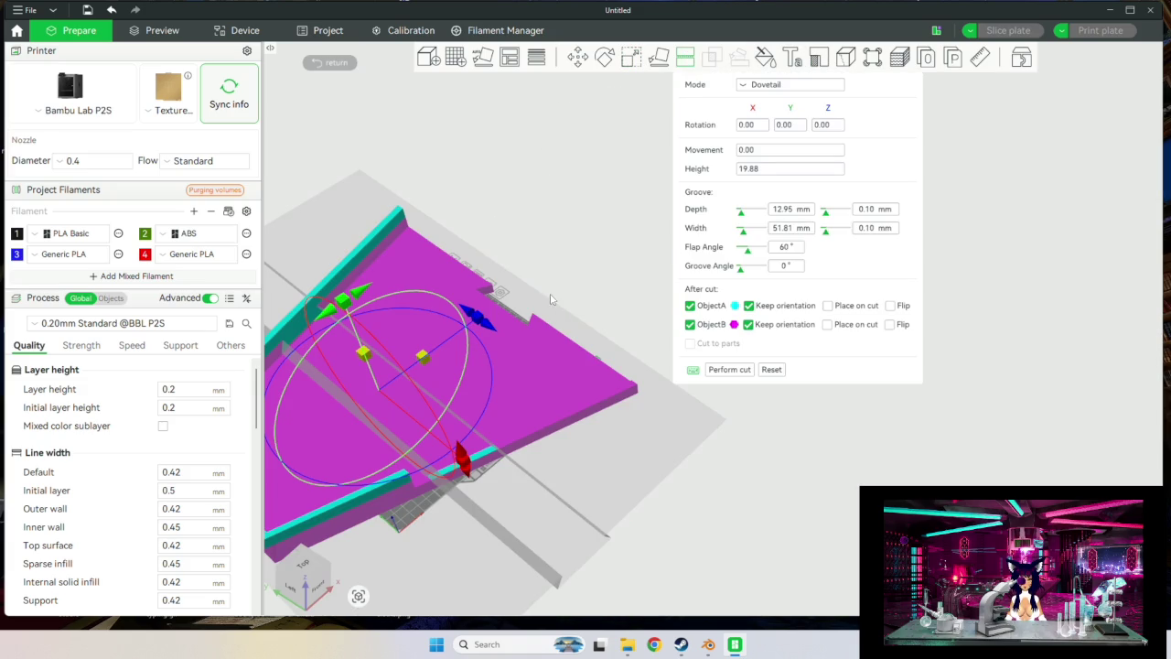
click(747, 126)
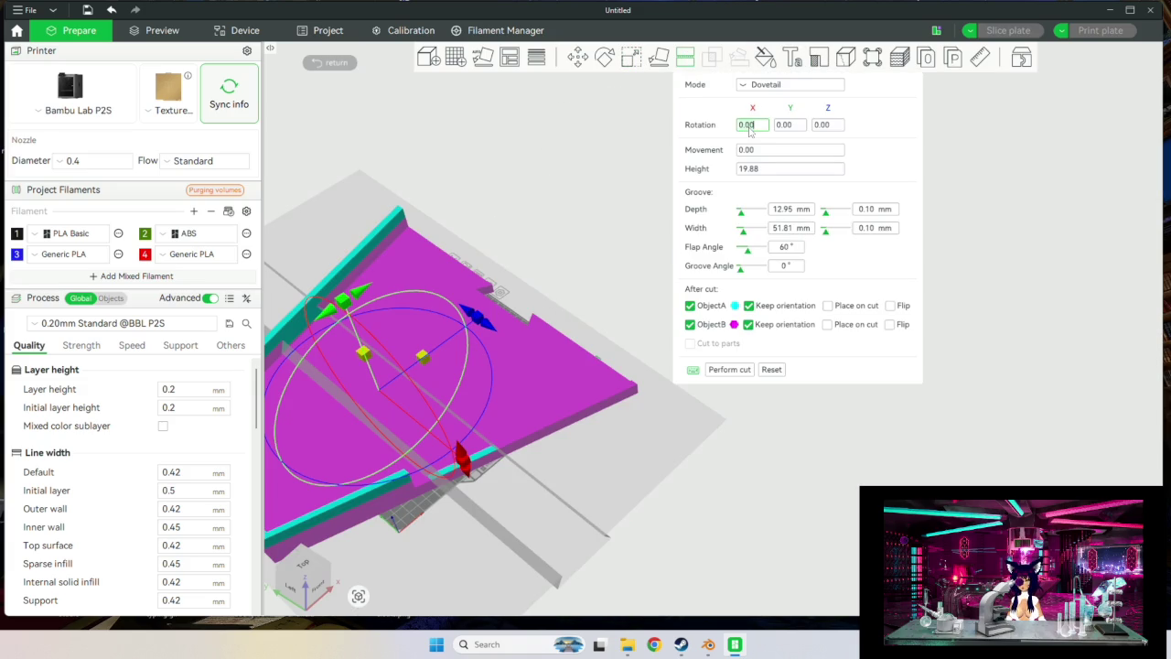
key(BackSpace)
text(90)
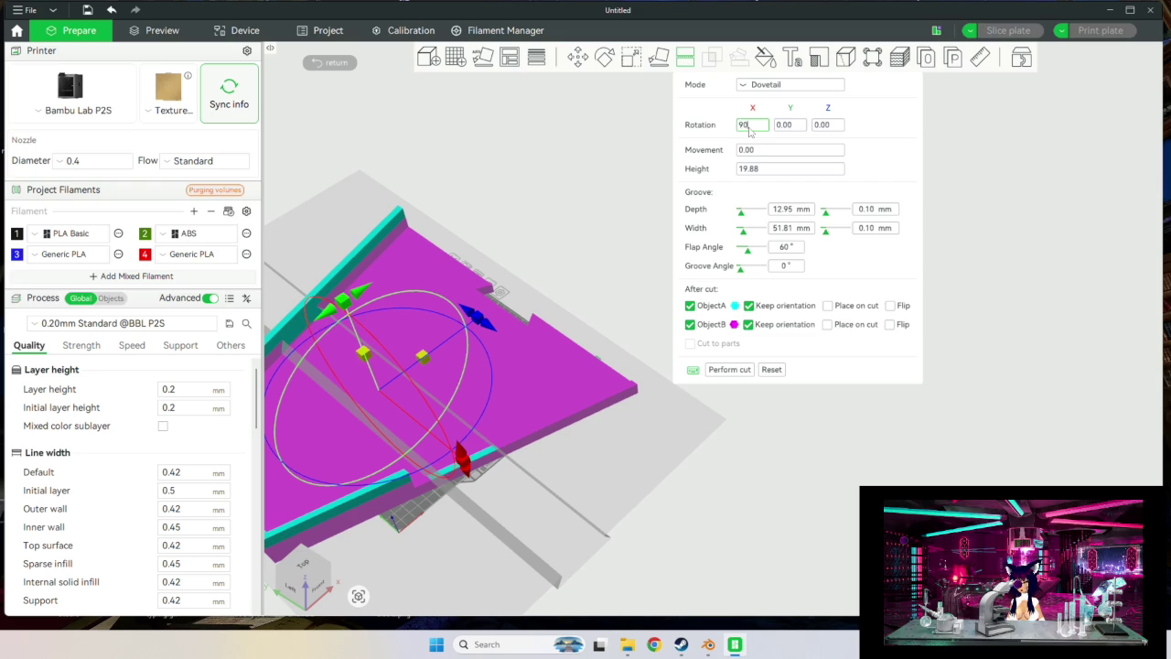
key(Return)
click(825, 129)
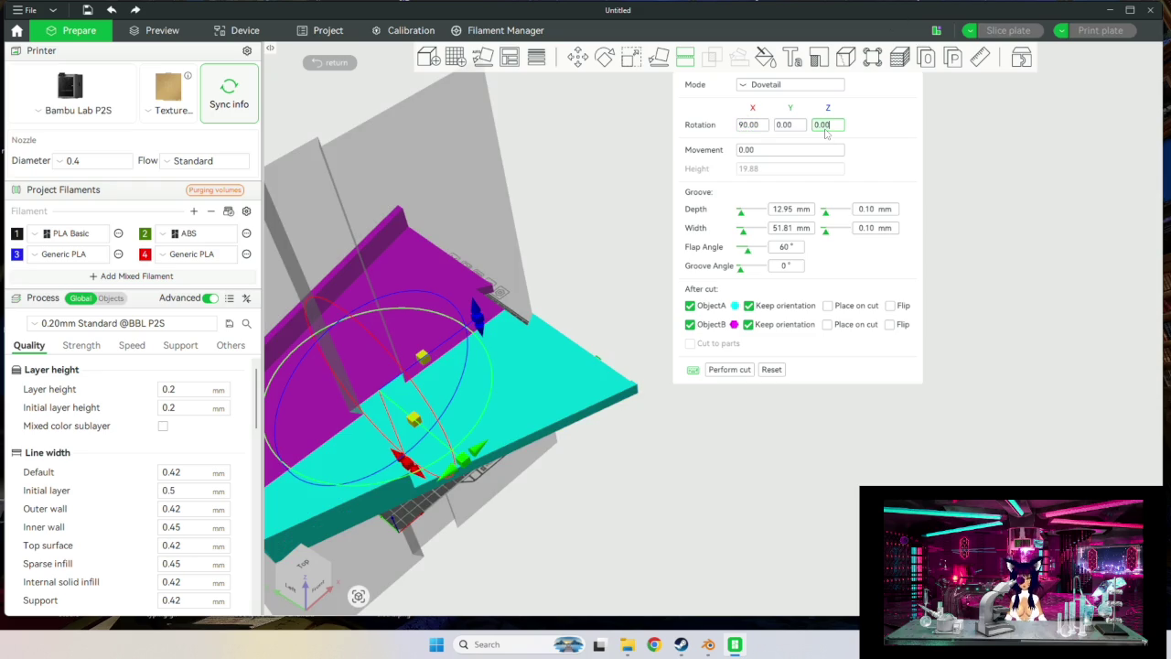
text(90)
key(Return)
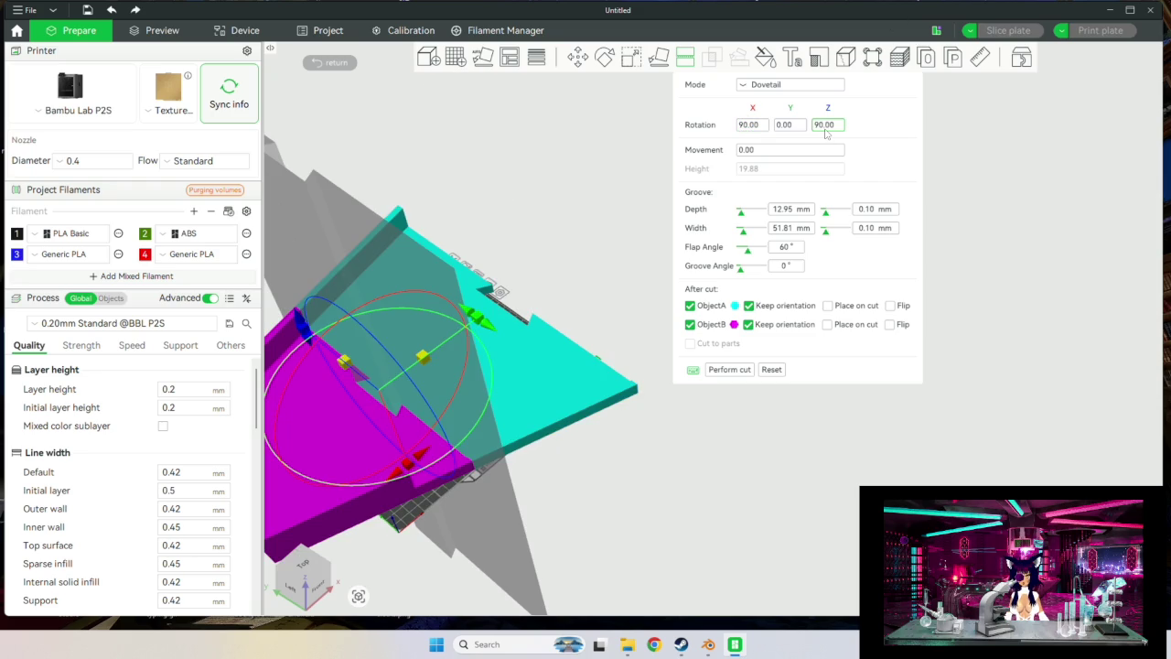
click(742, 372)
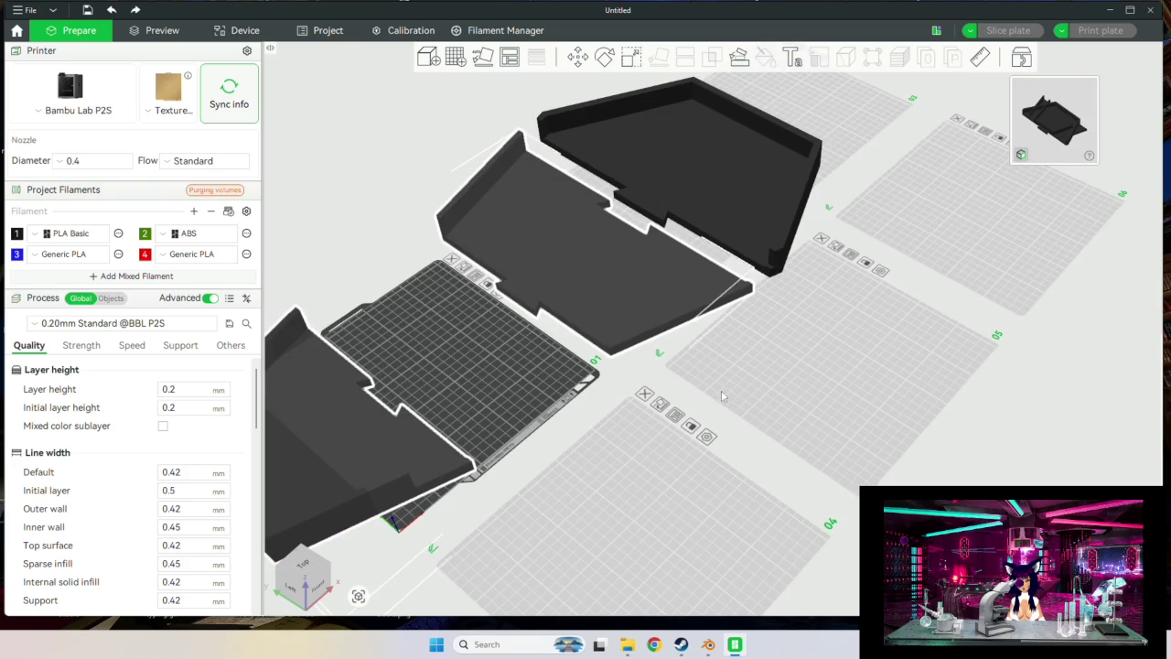
middle_drag(721, 396, 640, 411)
Dovetail-cut the upper tray piece with the cut plane rotated 90° about X.
click(694, 202)
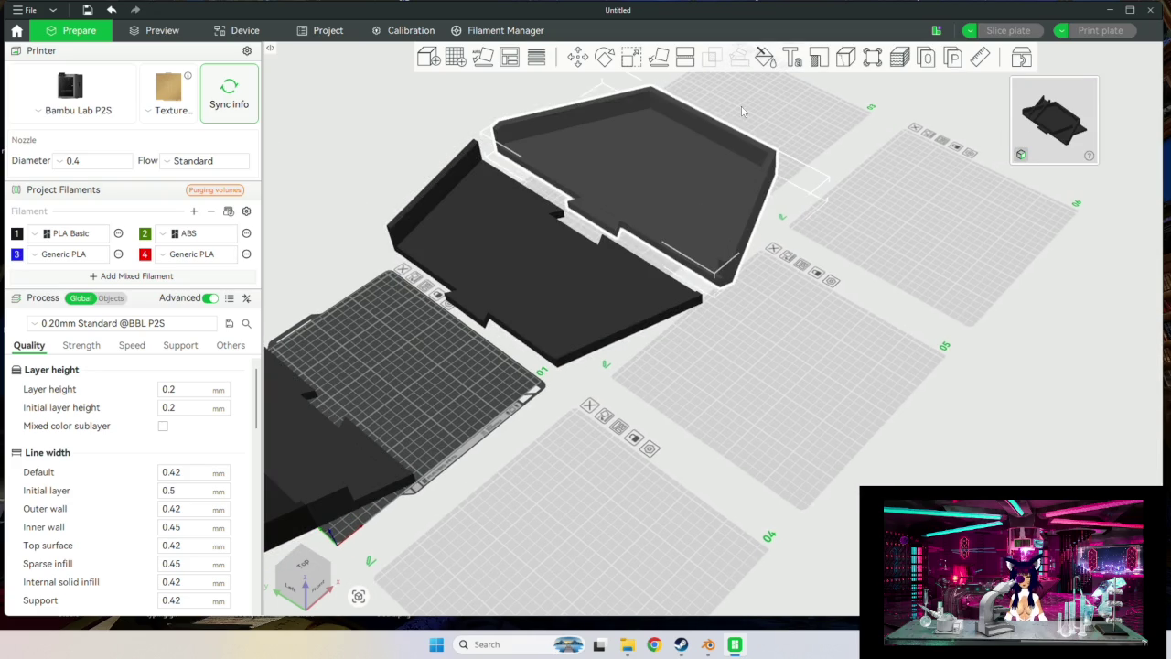
click(684, 57)
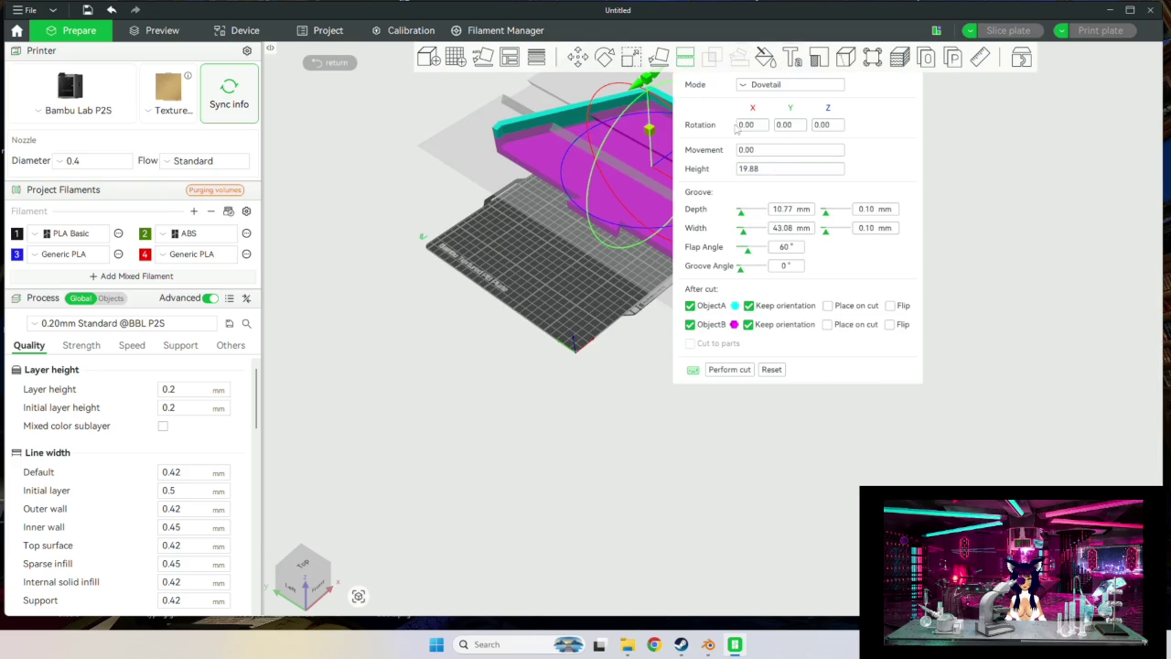
click(746, 125)
key(BackSpace)
key(Return)
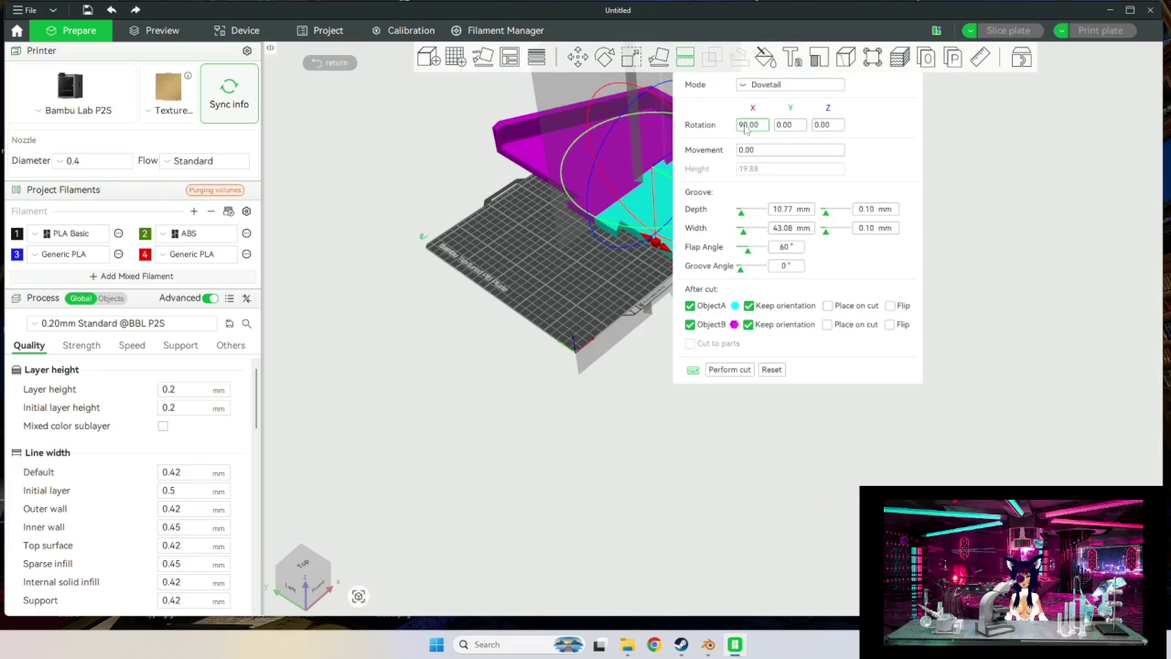
click(714, 371)
Dovetail-cut the next large left piece with a 90° X-rotated cut plane.
click(588, 299)
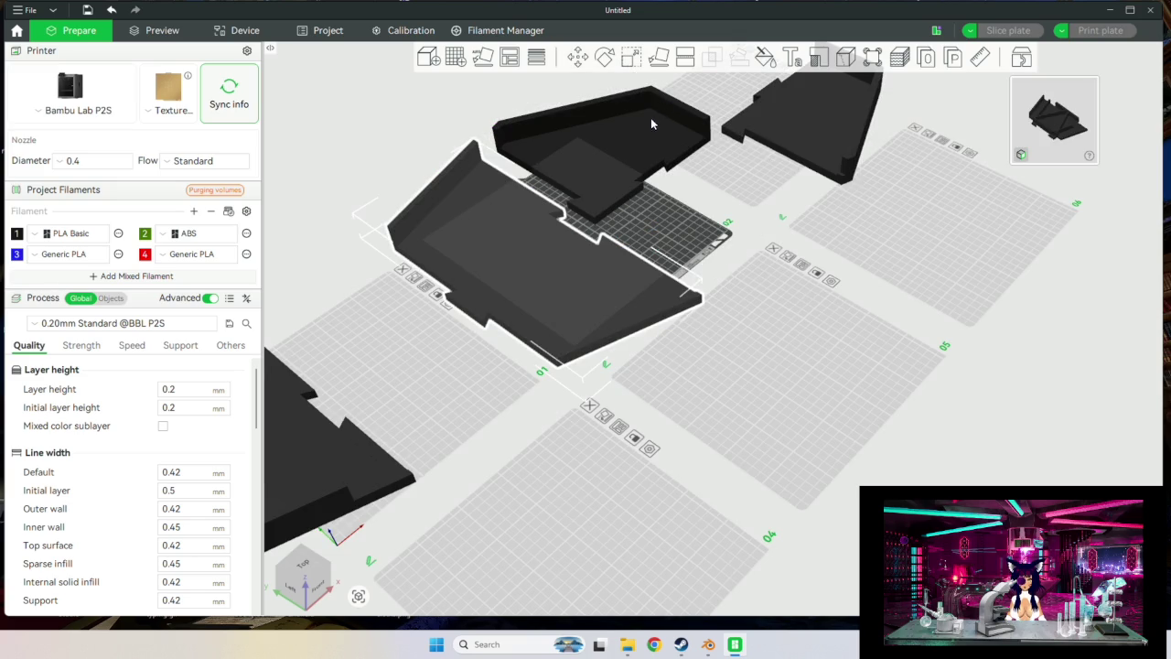
click(687, 58)
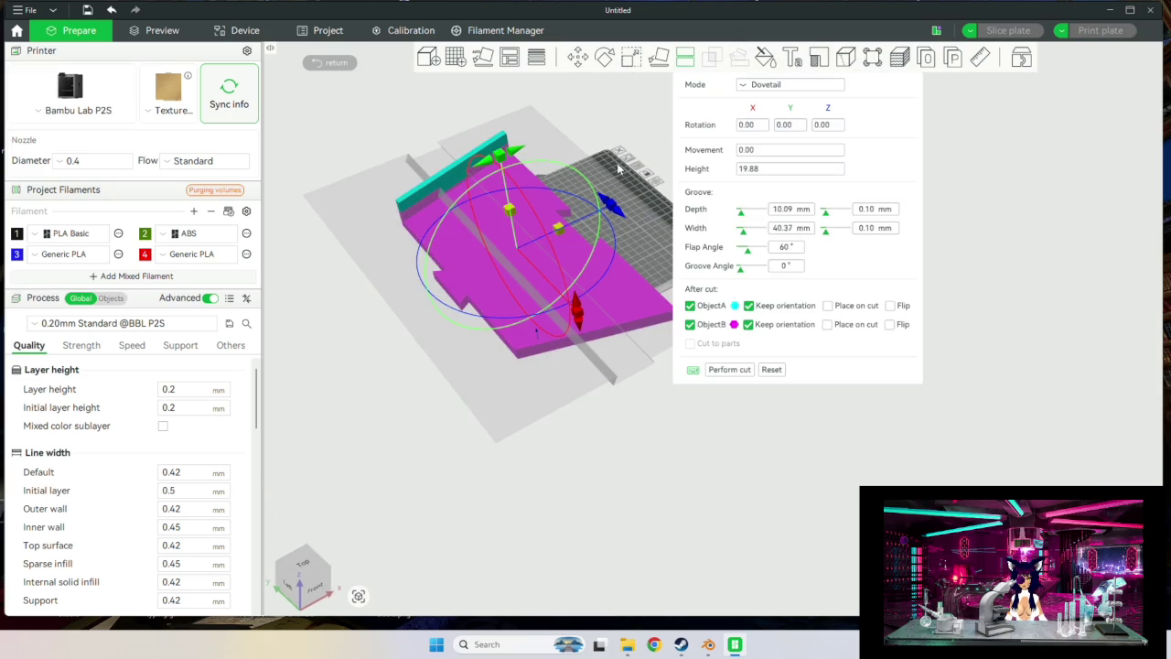
click(750, 126)
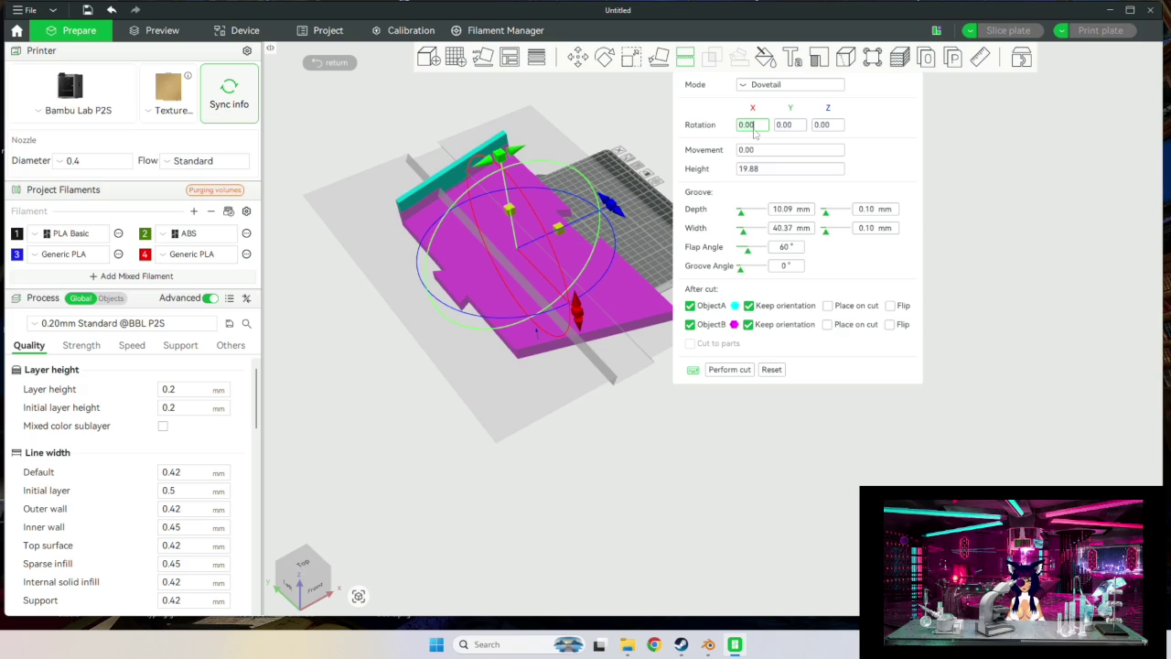
key(BackSpace)
text(90)
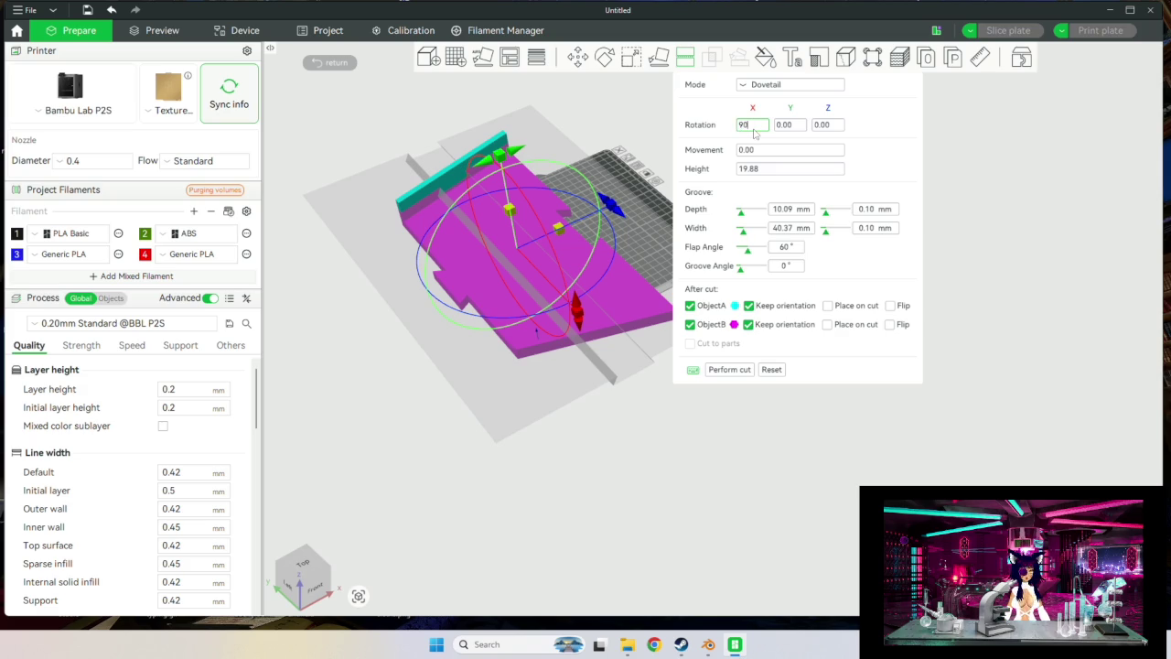
key(Return)
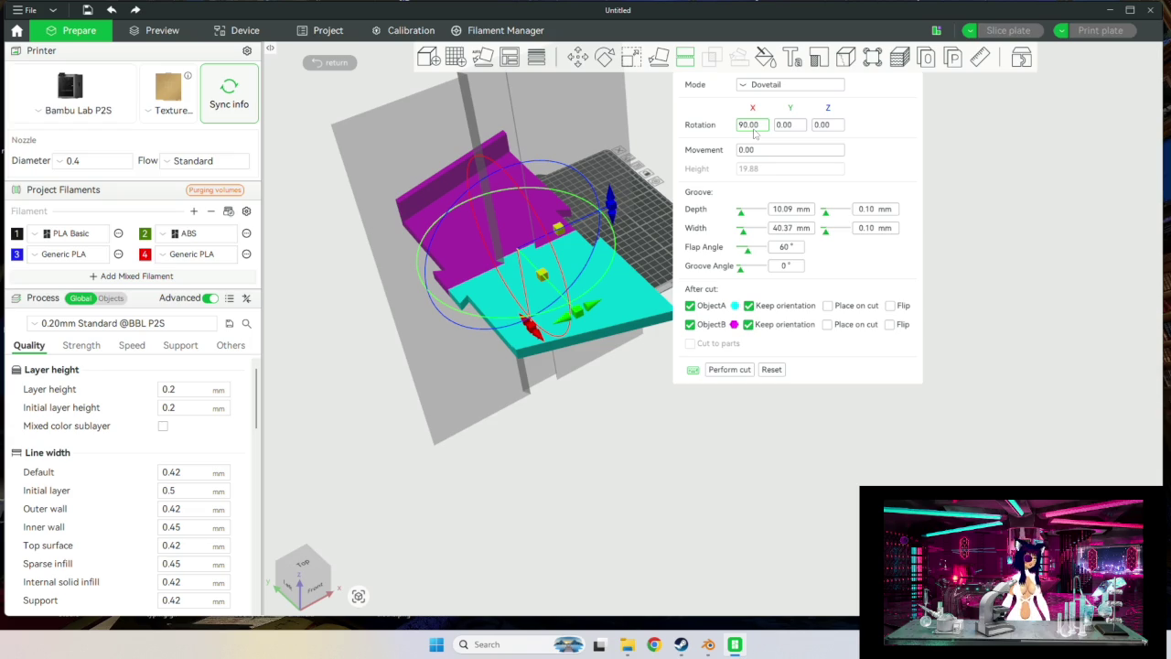
click(728, 369)
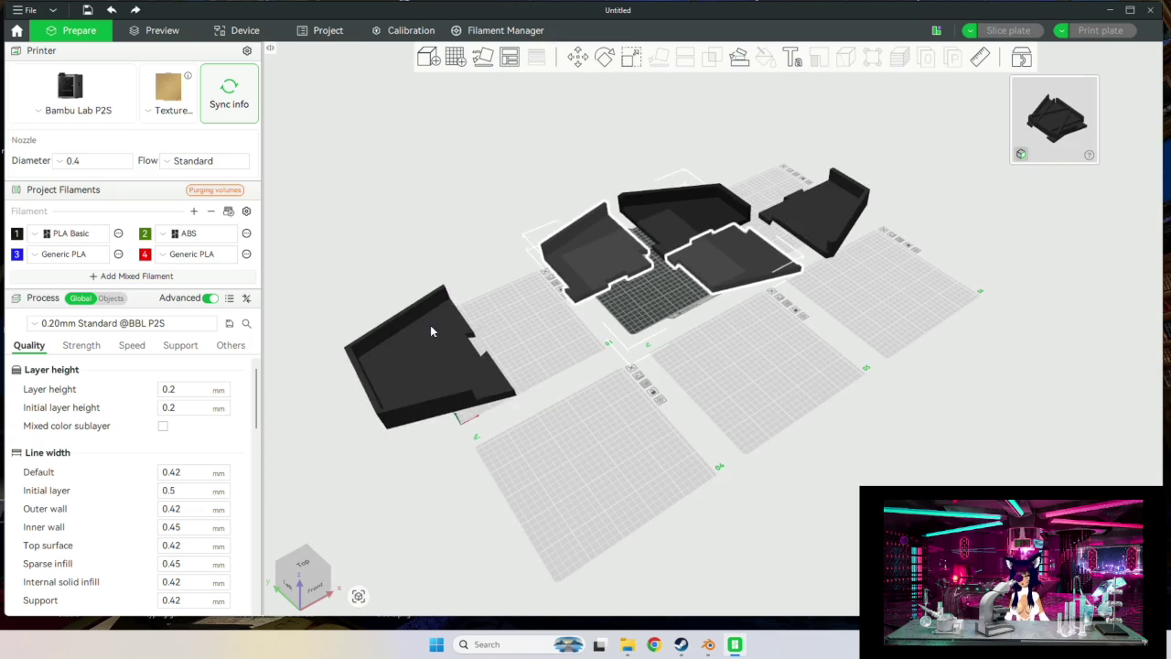
Dovetail-cut the remaining left piece at 90° X, leaving five interlocking pieces.
click(434, 331)
click(685, 56)
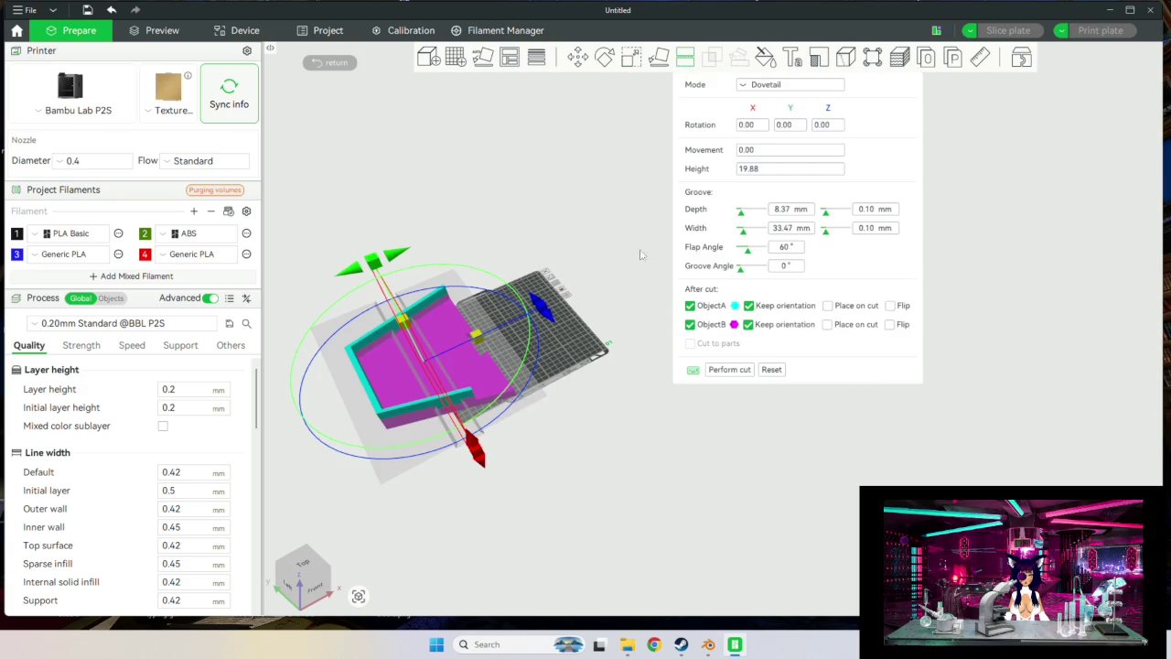
click(754, 129)
key(BackSpace)
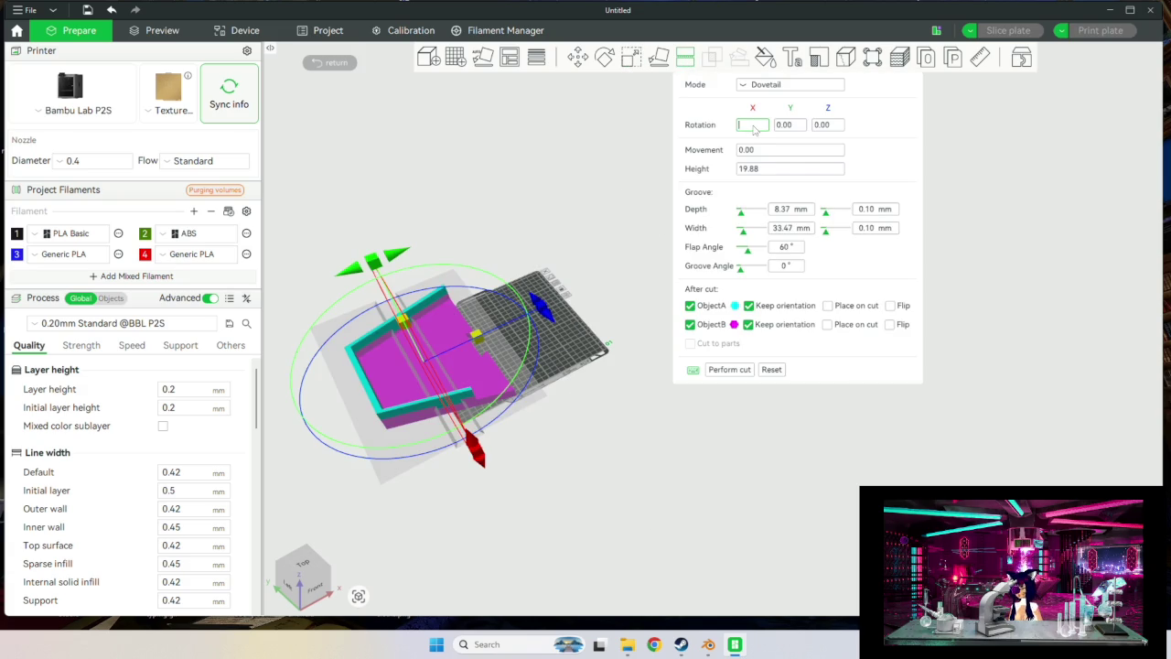
text(90)
key(Return)
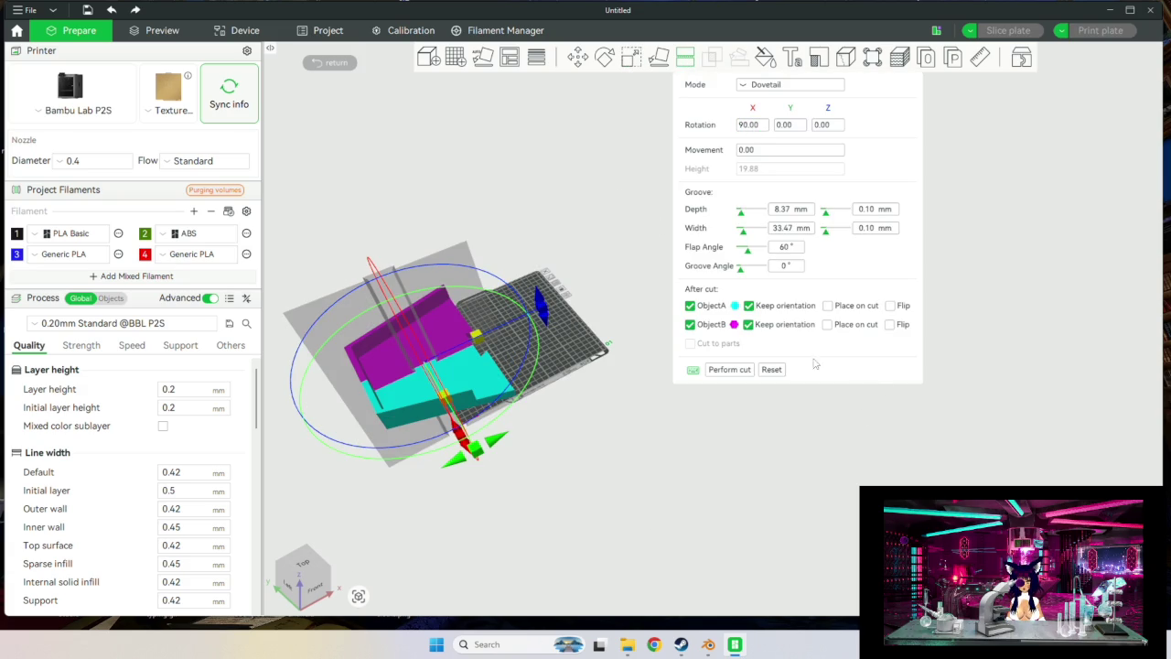
click(729, 370)
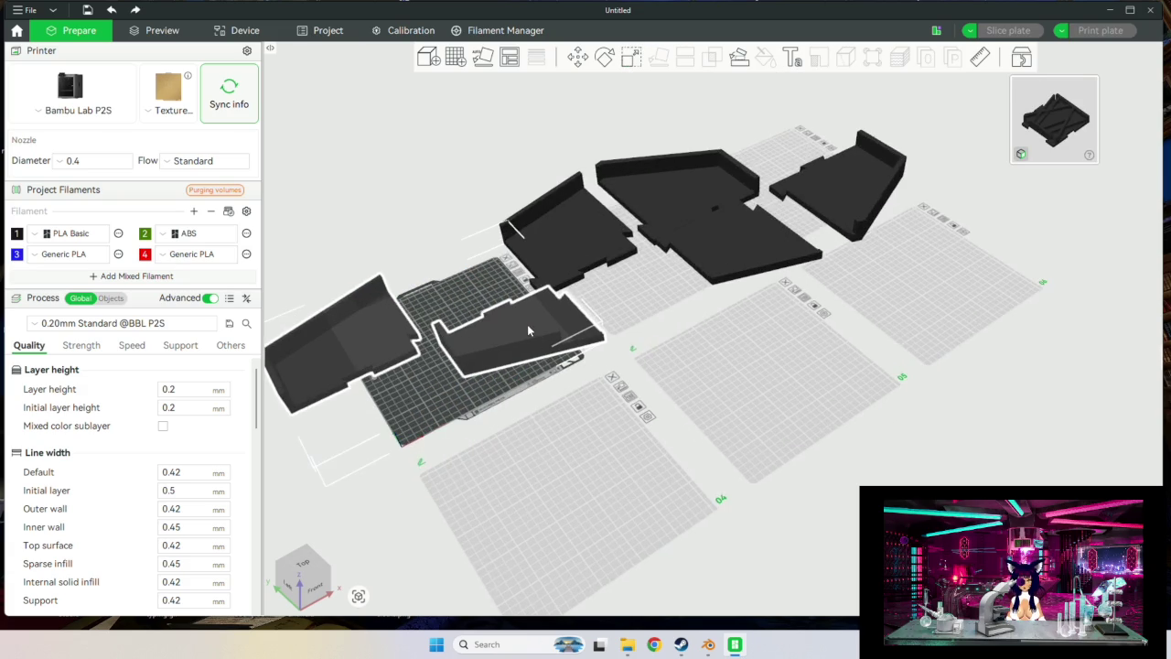
Drag the cut pieces onto the lower, centre, right and upper-right plates.
click(675, 385)
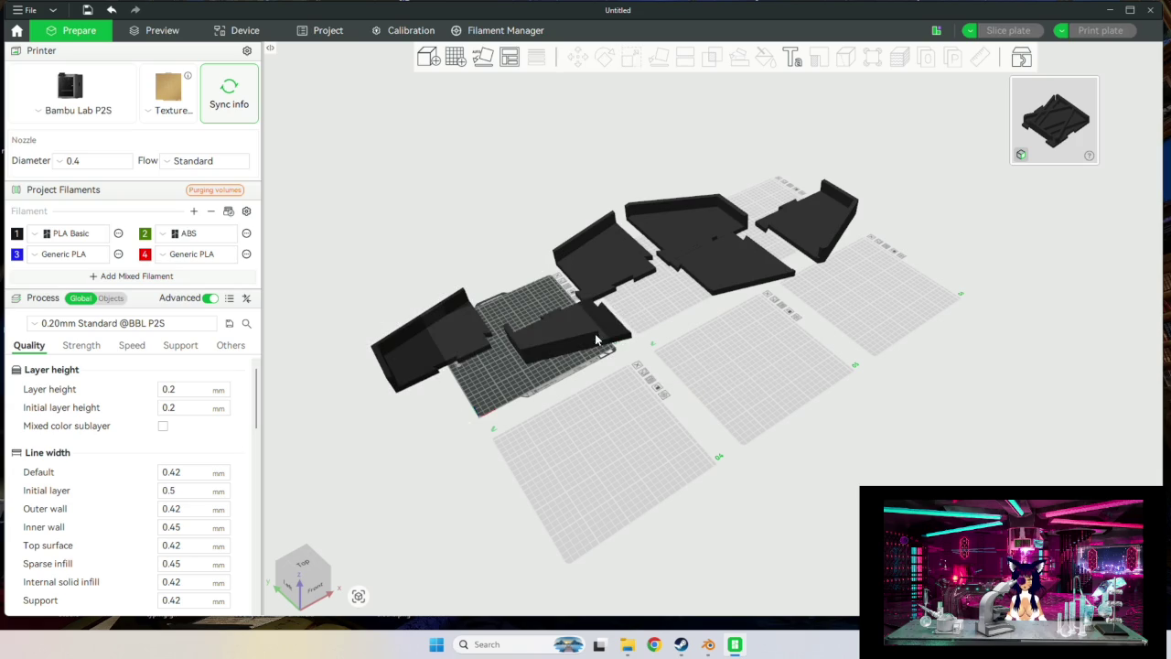
drag(596, 340, 627, 465)
key(a)
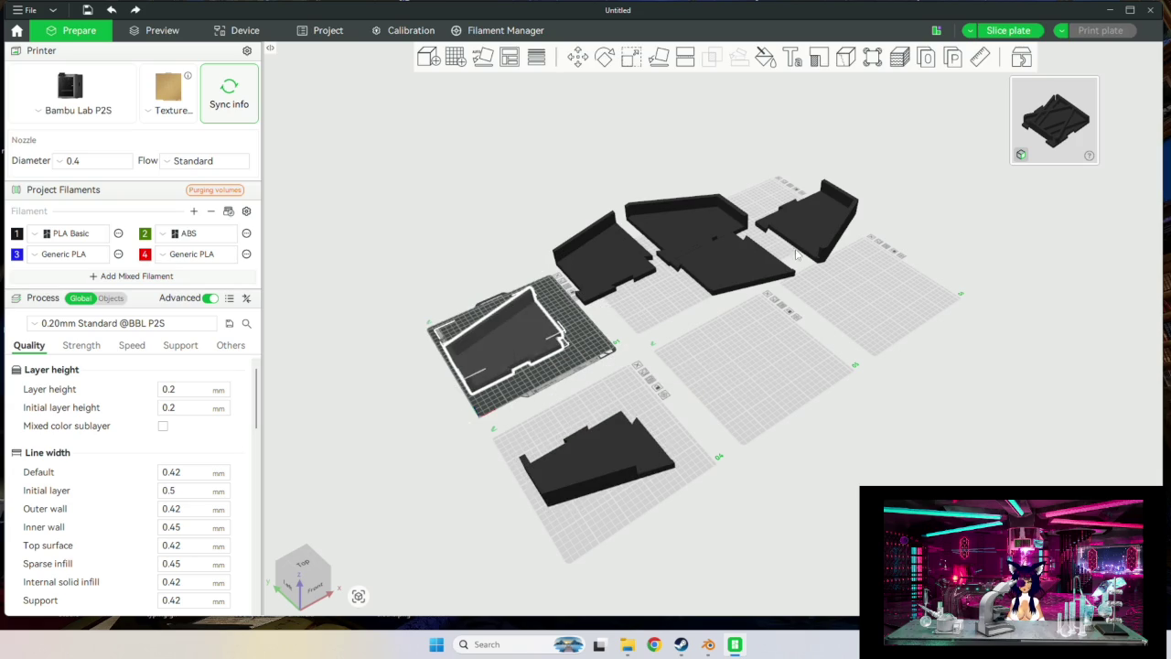
drag(739, 257, 775, 370)
drag(797, 233, 861, 294)
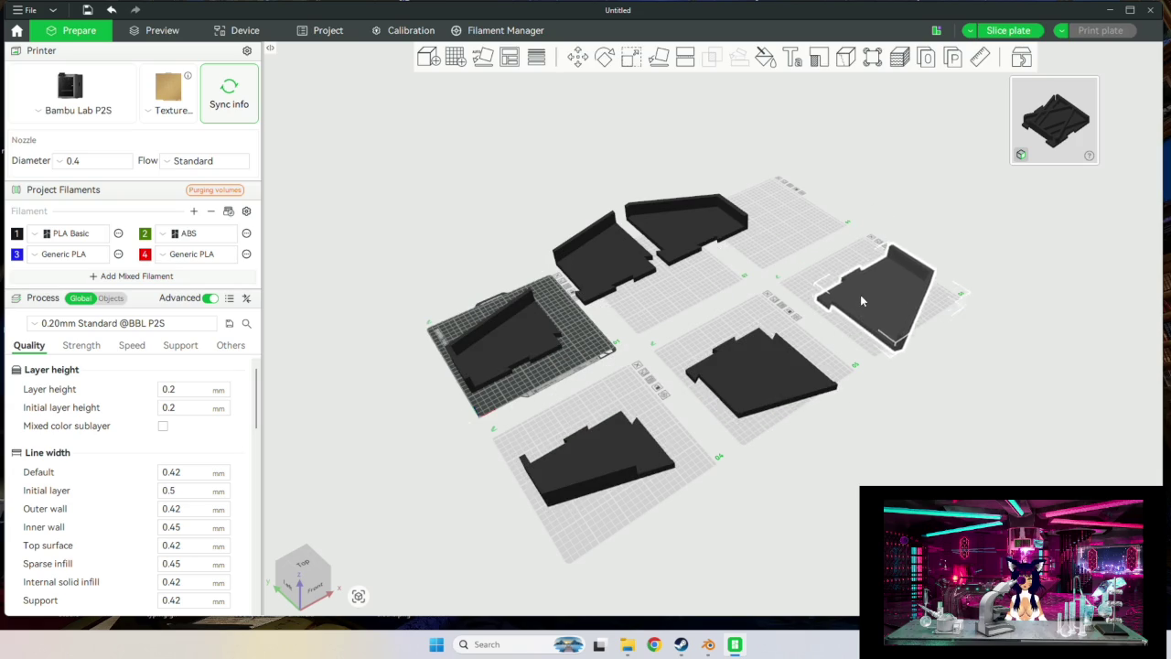
drag(662, 220, 774, 207)
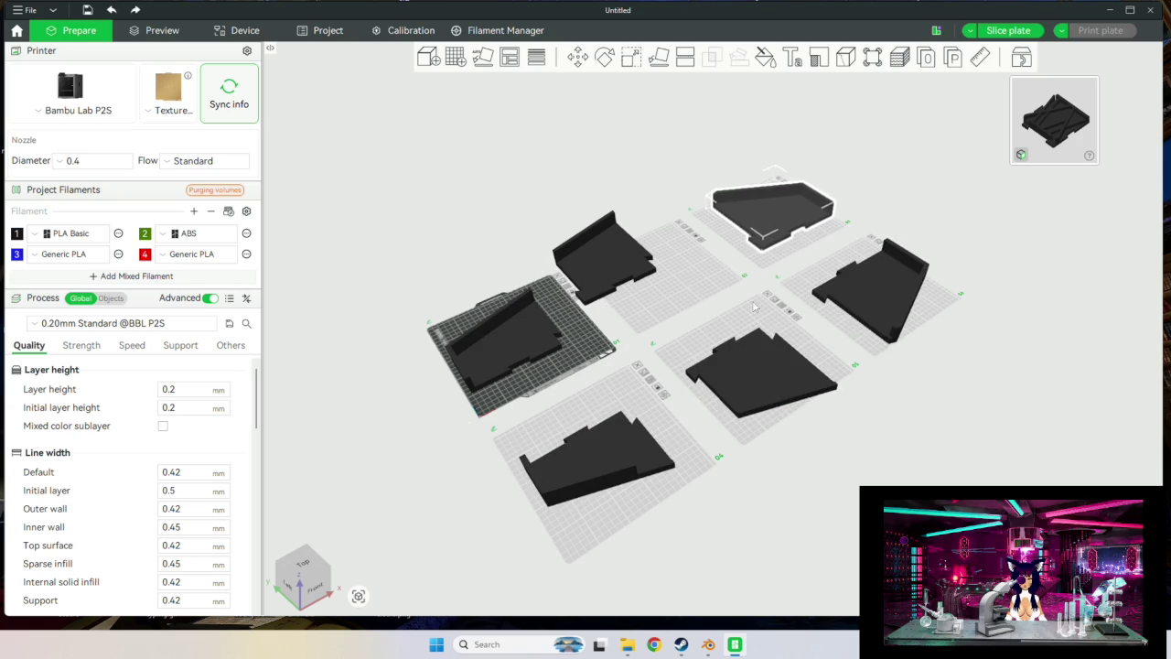
middle_drag(754, 307, 748, 352)
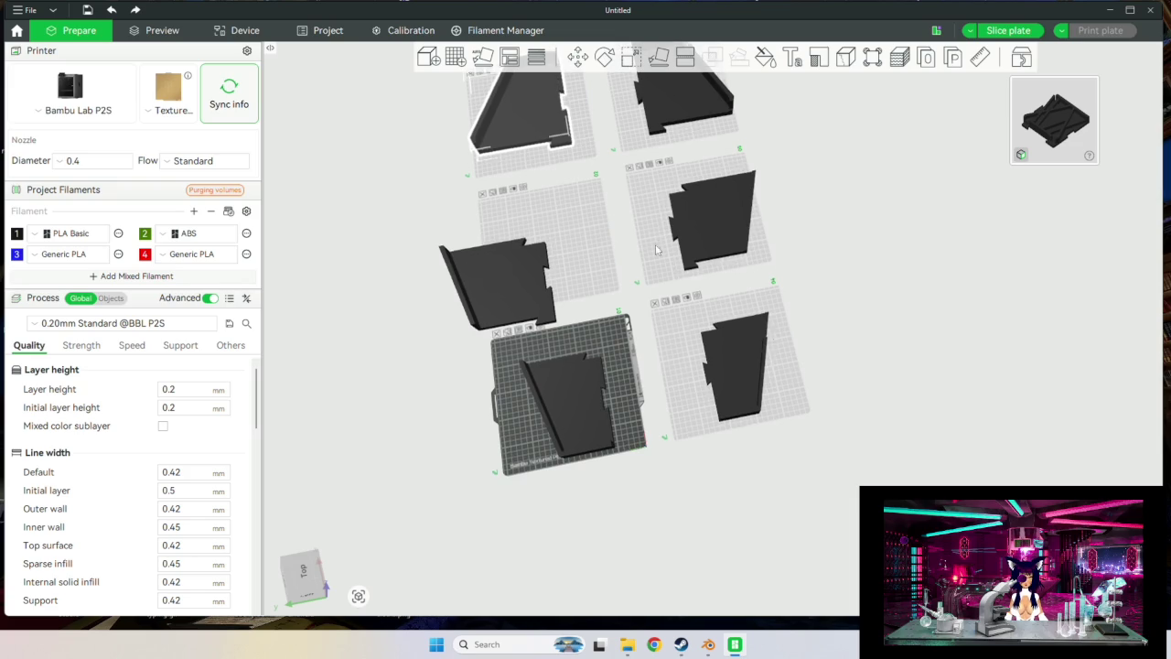
middle_drag(715, 275, 718, 361)
Nudge the top-left, middle and bottom pieces fully inside their plates, then zoom out.
drag(712, 256, 698, 262)
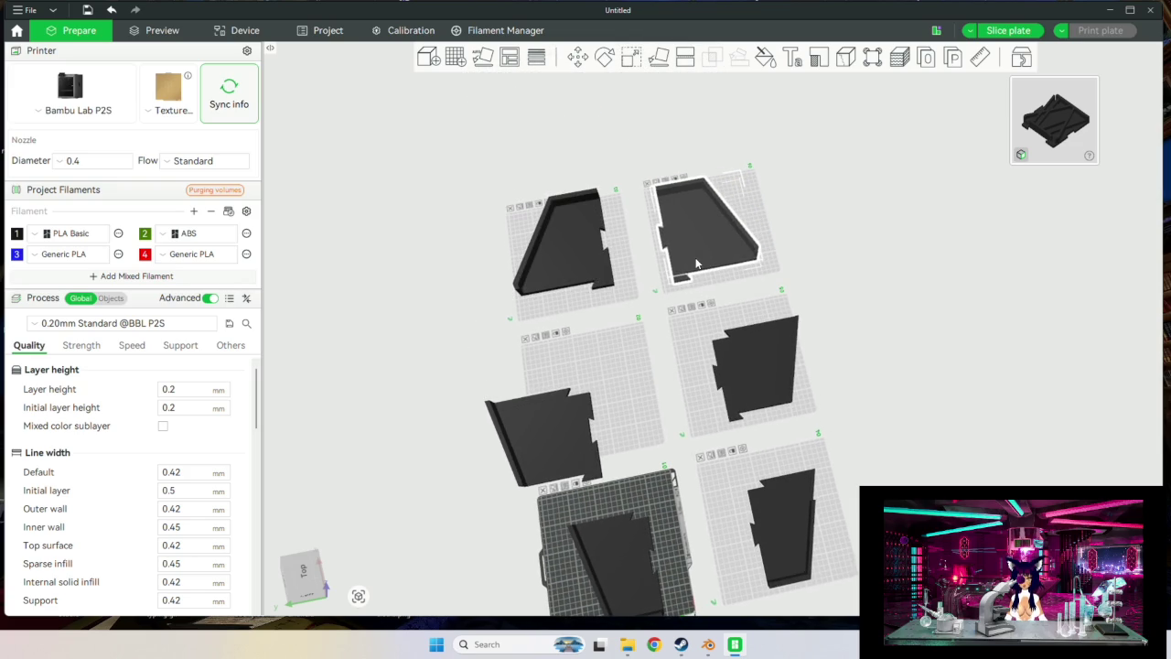
mouse_move(554, 257)
mouse_down()
mouse_move(570, 258)
mouse_move(564, 264)
mouse_up()
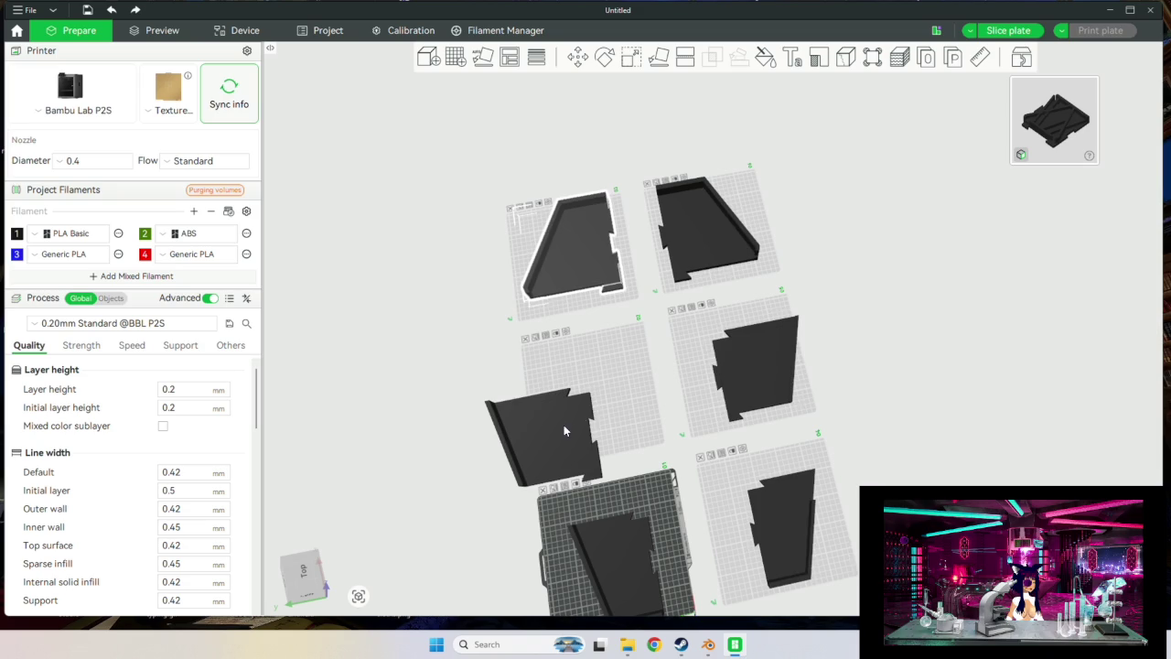
drag(564, 427, 610, 385)
drag(765, 365, 738, 359)
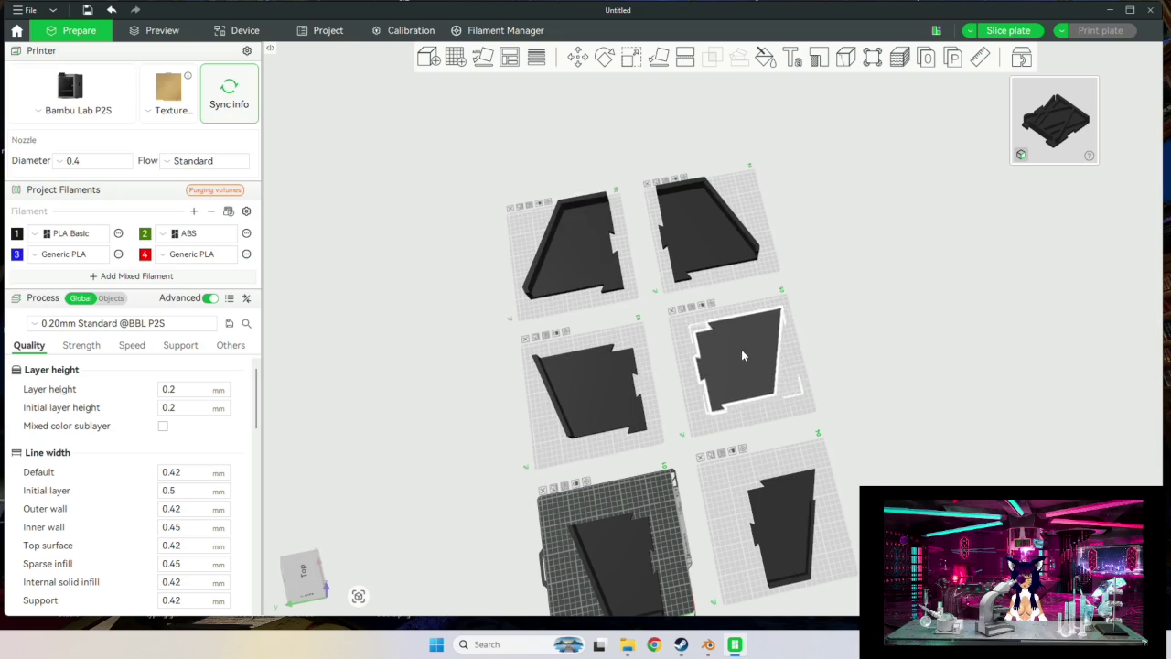
middle_drag(869, 464, 838, 379)
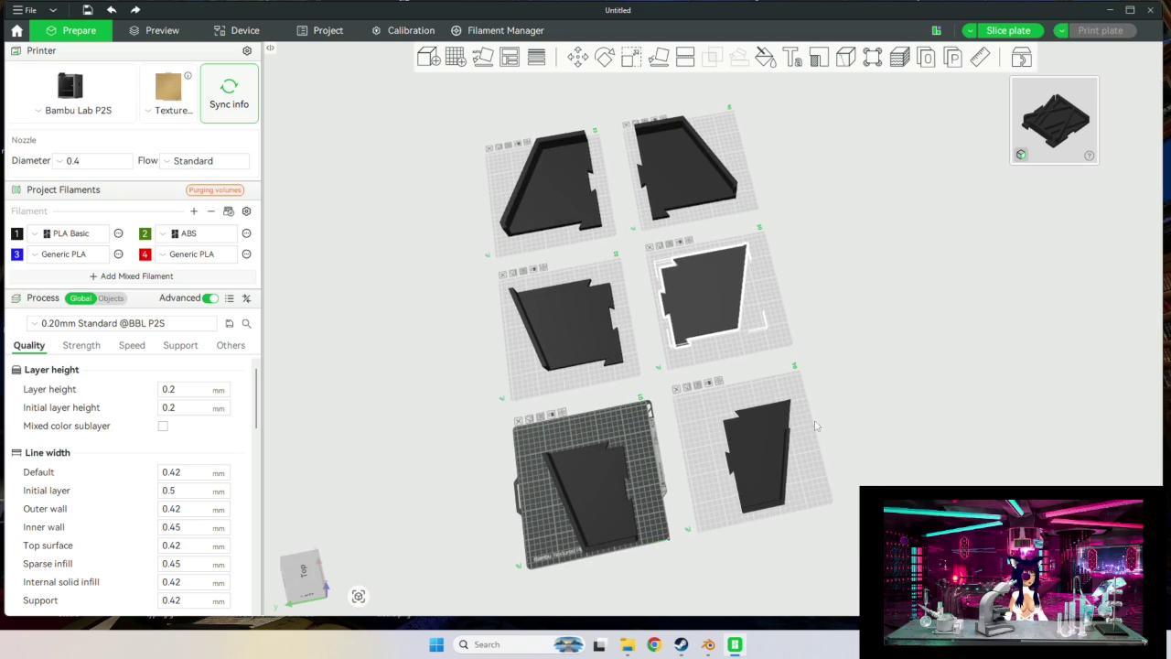
drag(769, 430, 751, 419)
drag(567, 476, 577, 450)
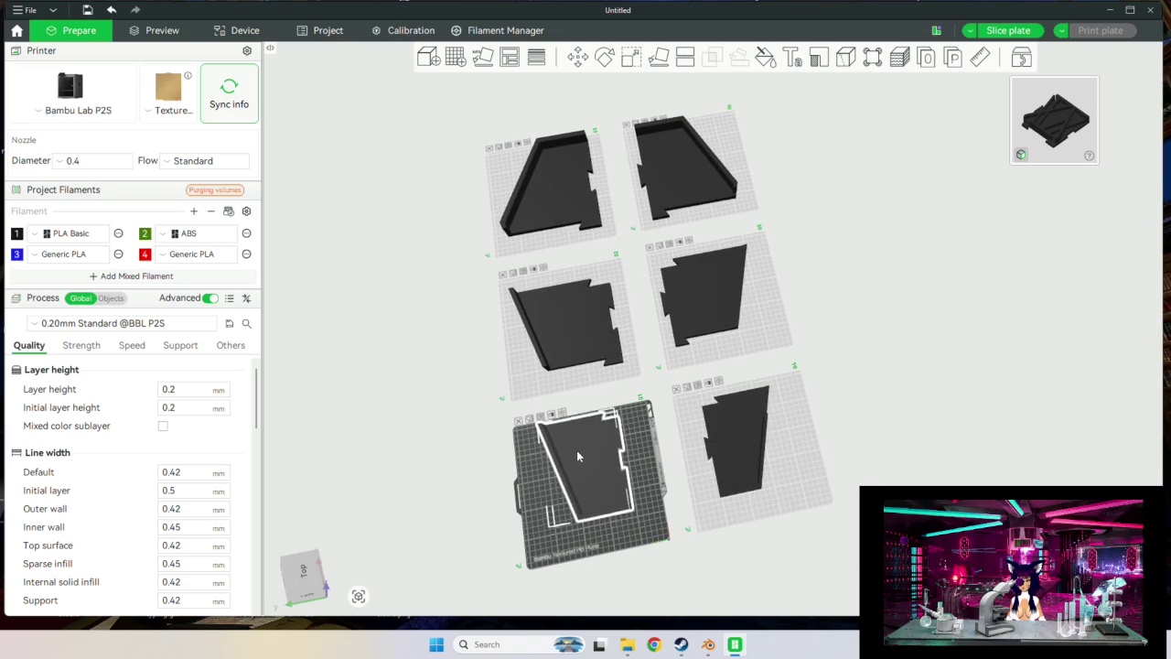
mouse_move(842, 408)
mouse_down()
mouse_move(777, 389)
mouse_move(829, 531)
mouse_up()
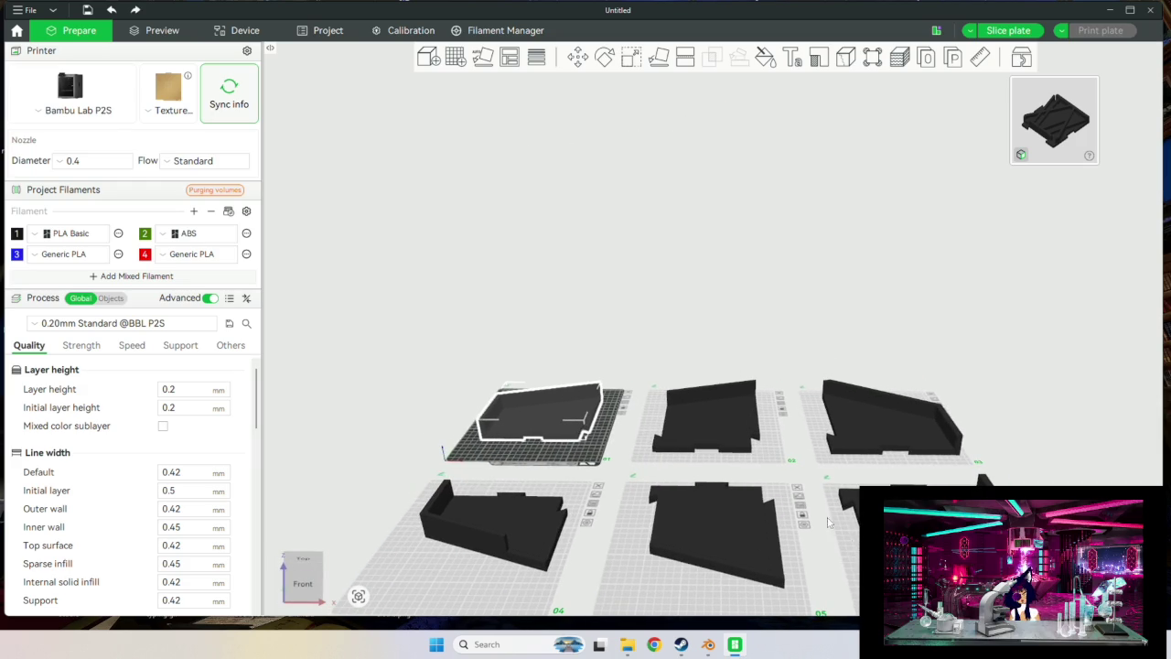
scroll(830, 521, down, 2)
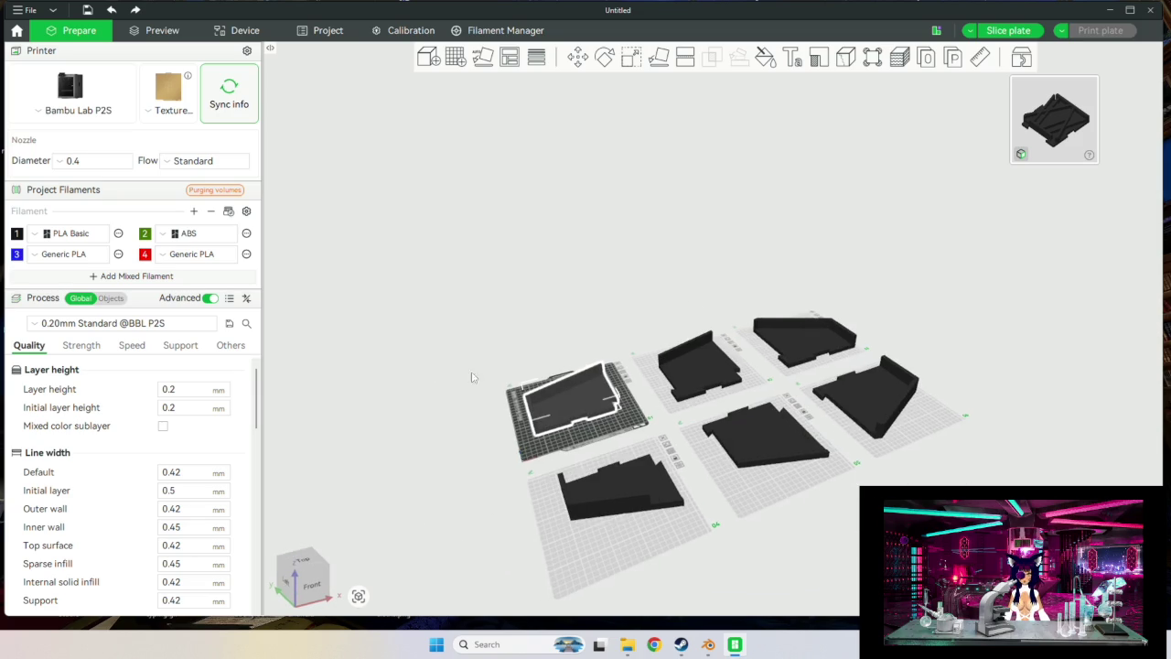
Isolate the selected tray piece and place one of its parts at X 200, Y 200 mm.
key(n)
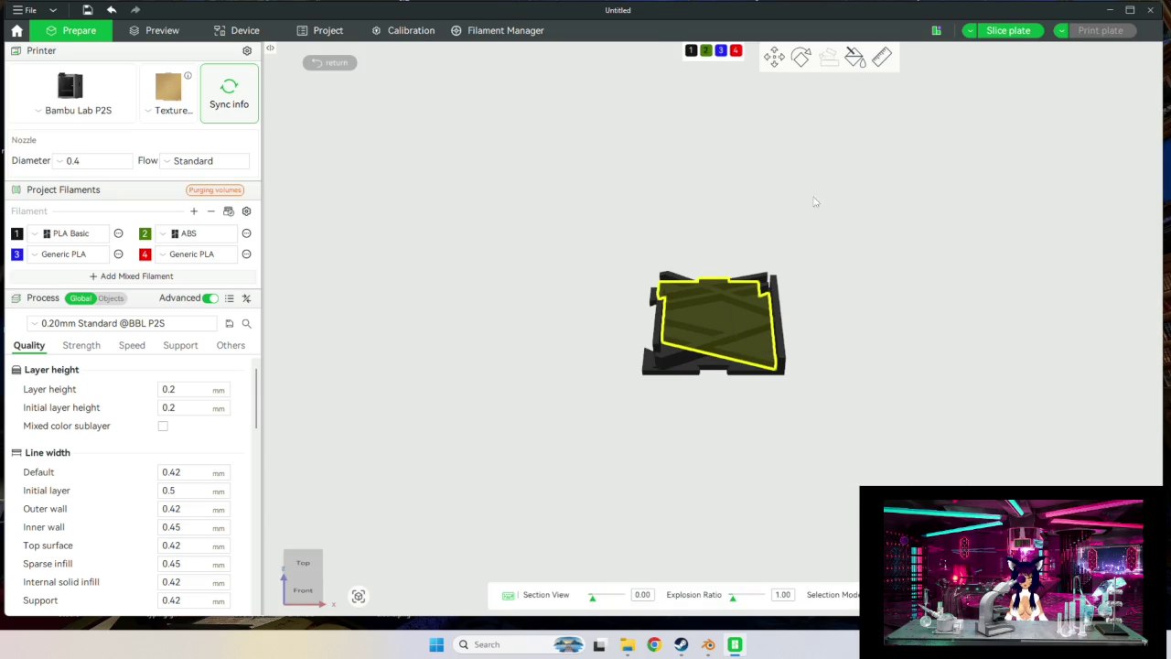
click(774, 59)
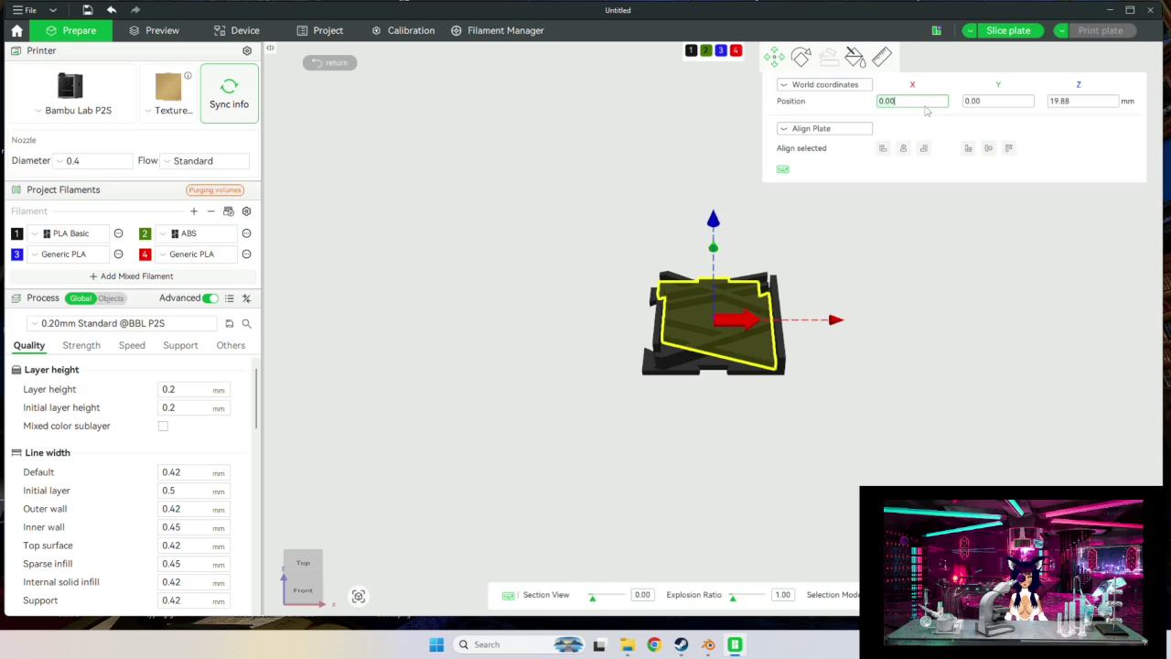
click(995, 105)
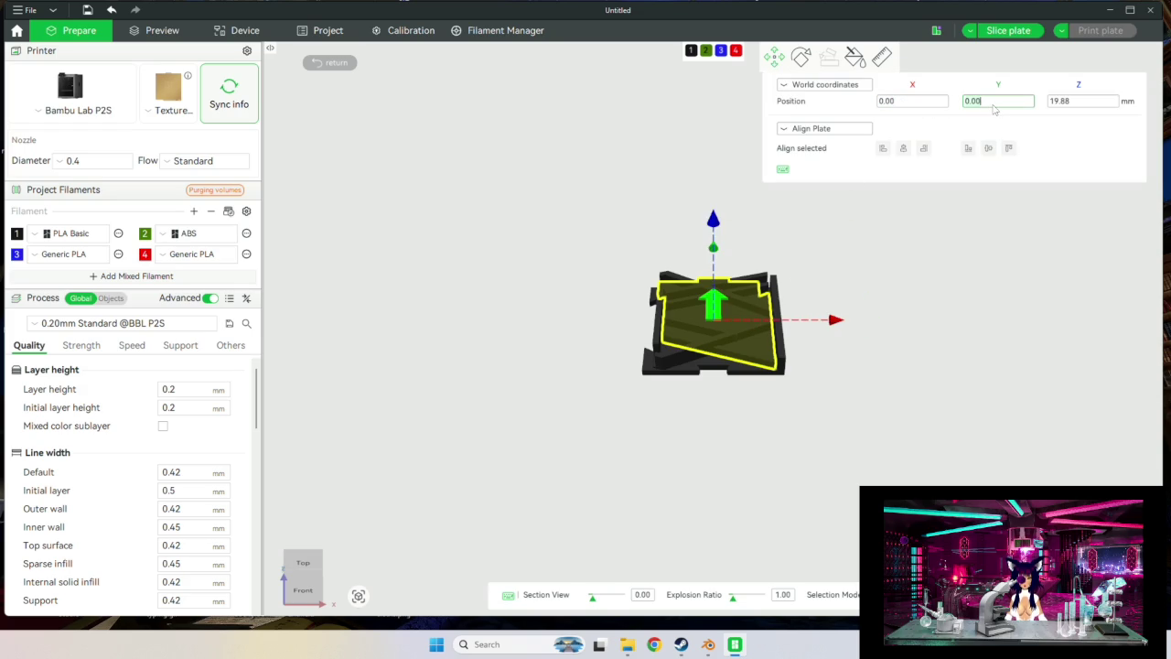
click(674, 369)
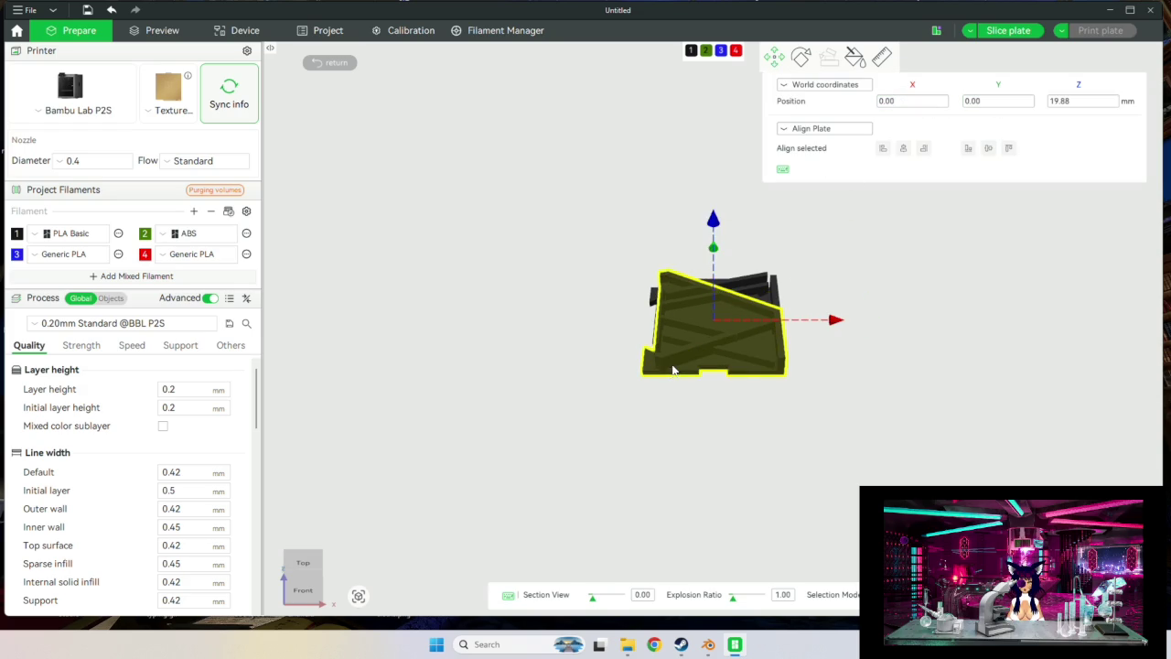
click(915, 102)
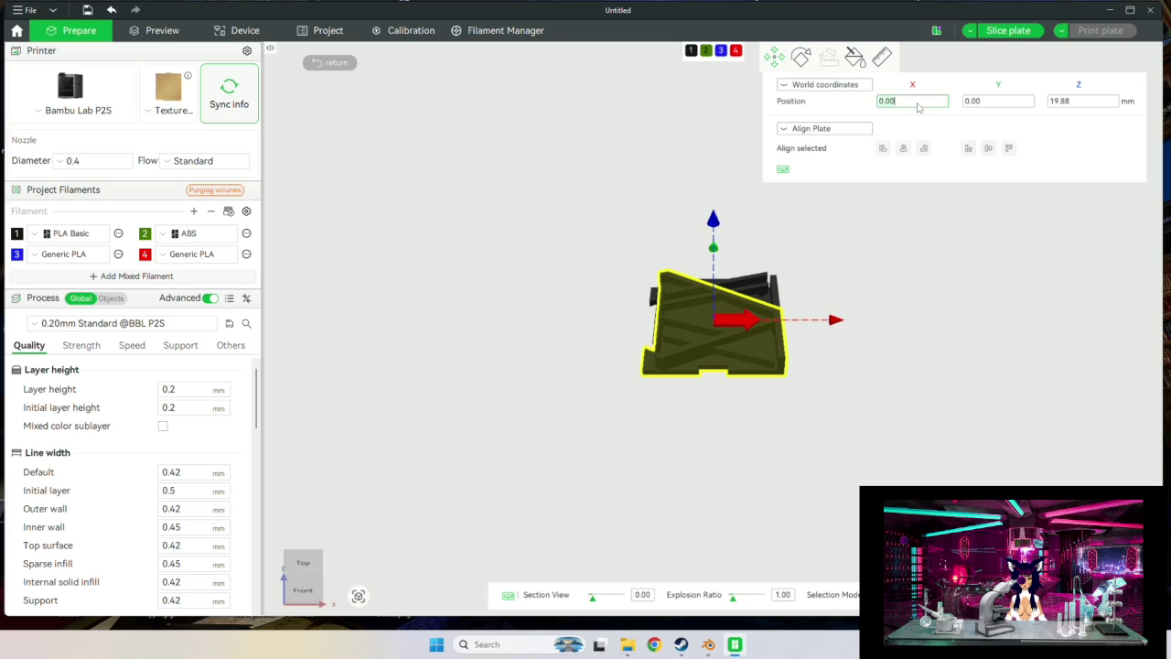
key(BackSpace)
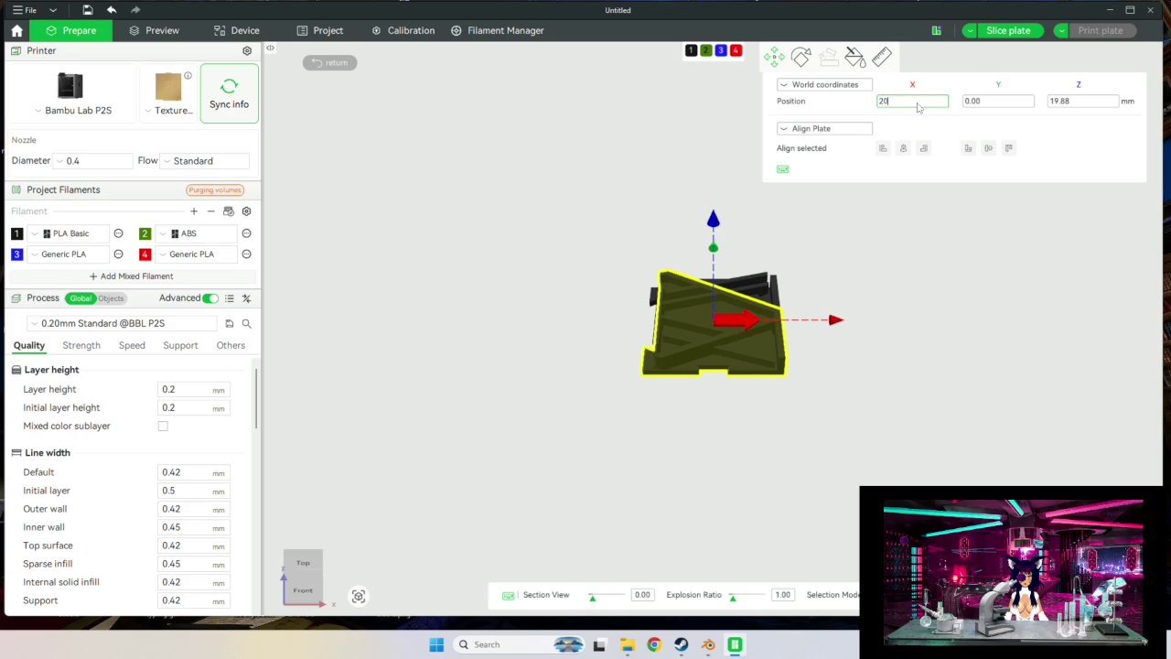
key(Return)
click(974, 102)
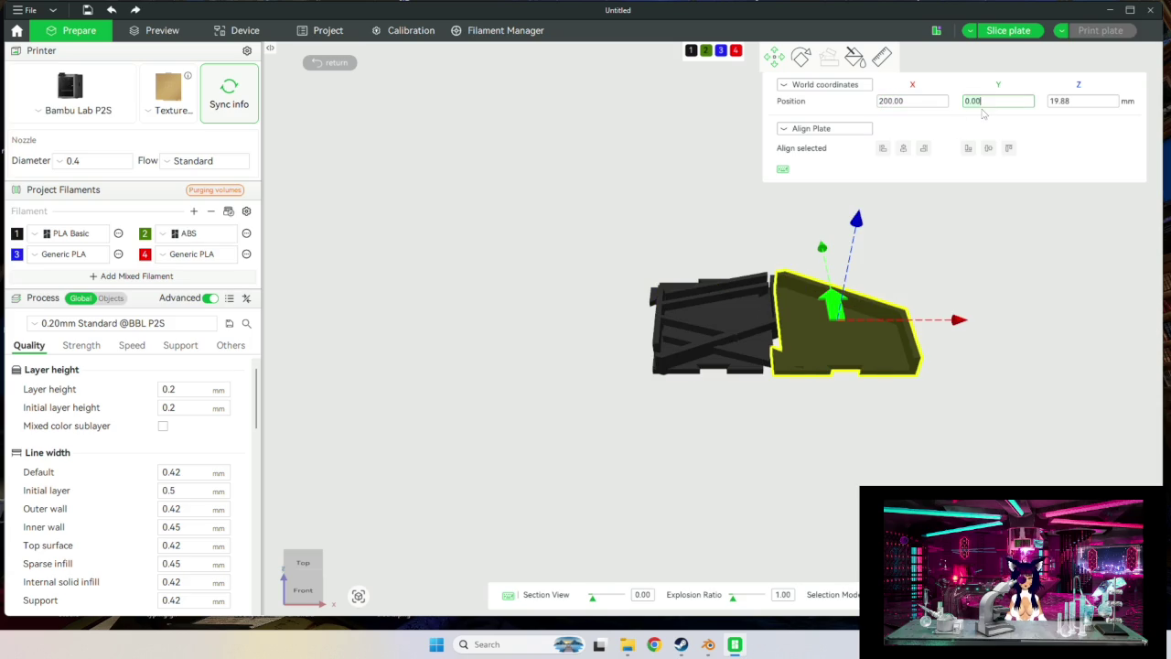
text(20)
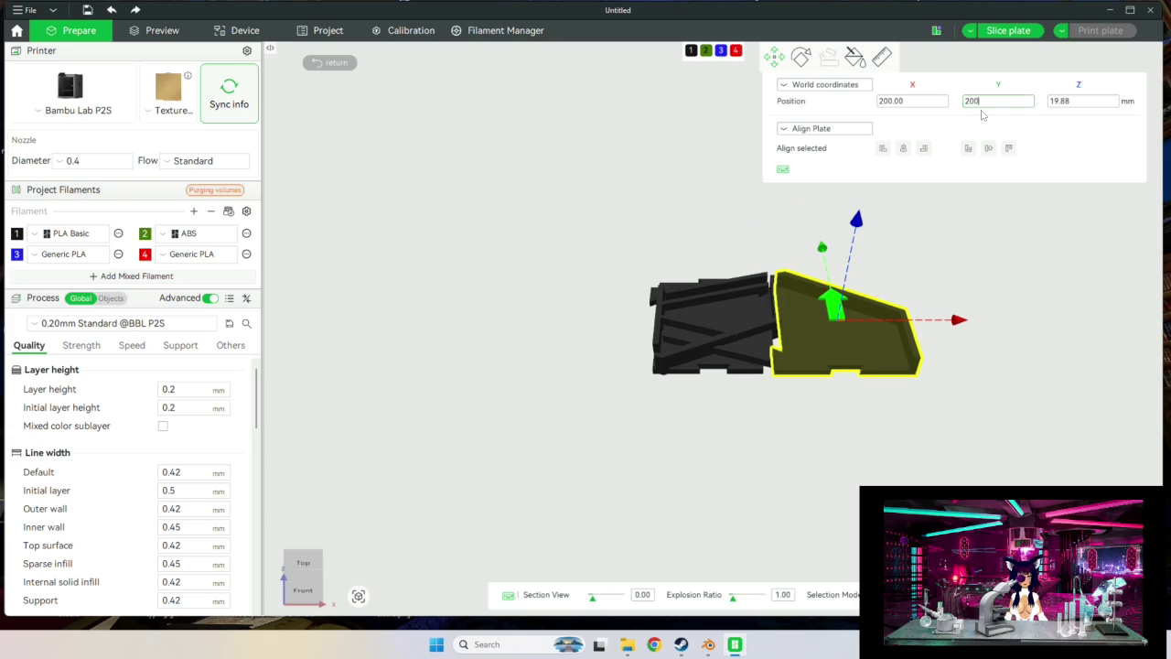
key(Return)
click(1076, 102)
text(0)
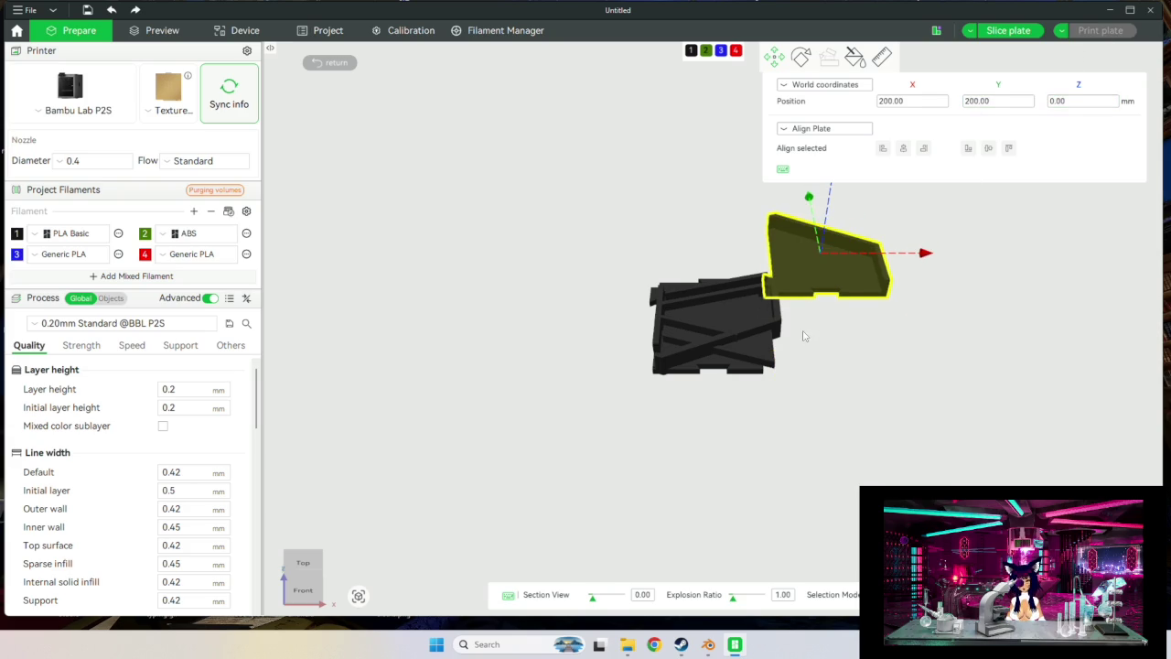
click(735, 330)
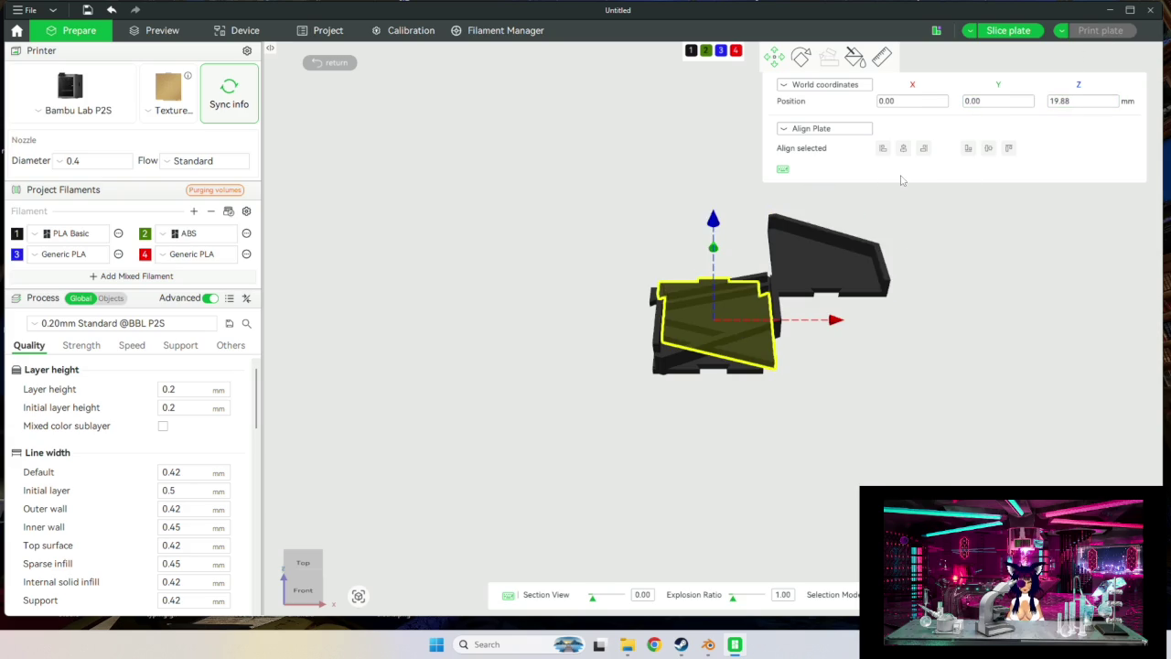
Trial-move a tray piece to X 200, then undo it and deselect.
click(691, 368)
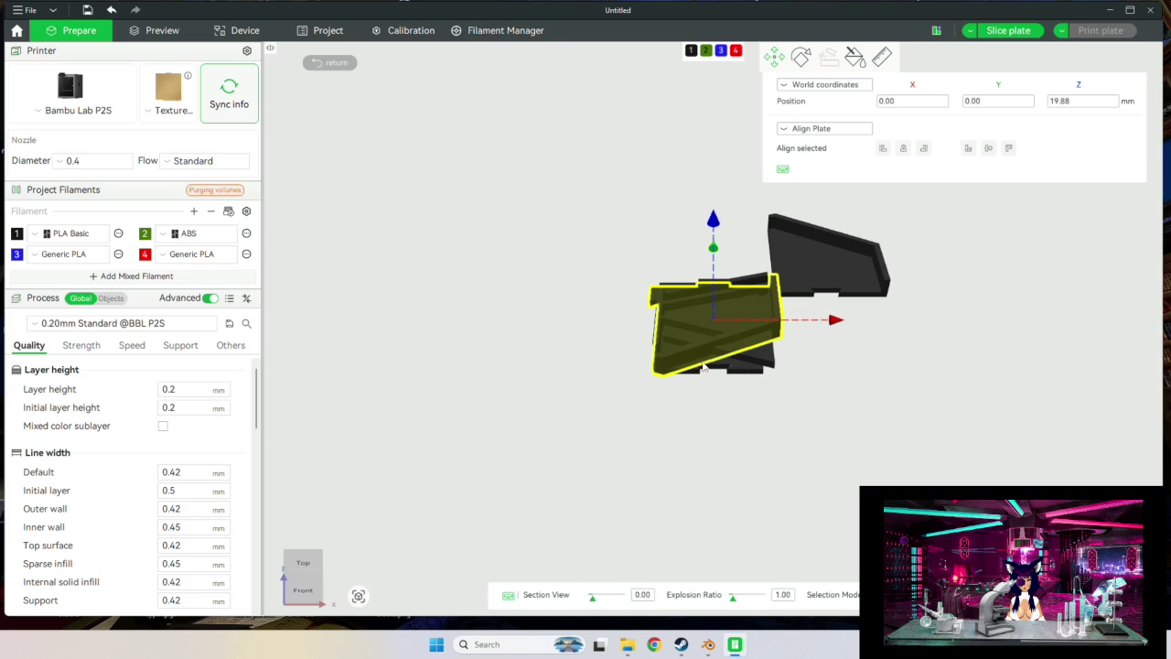
click(912, 104)
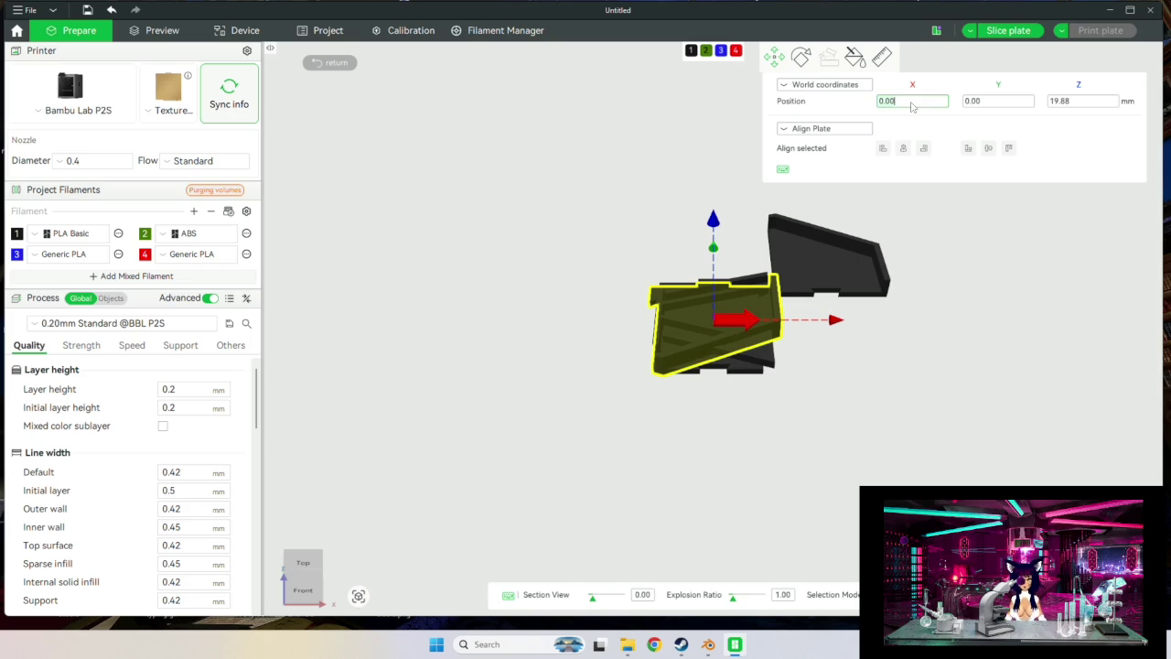
key(BackSpace)
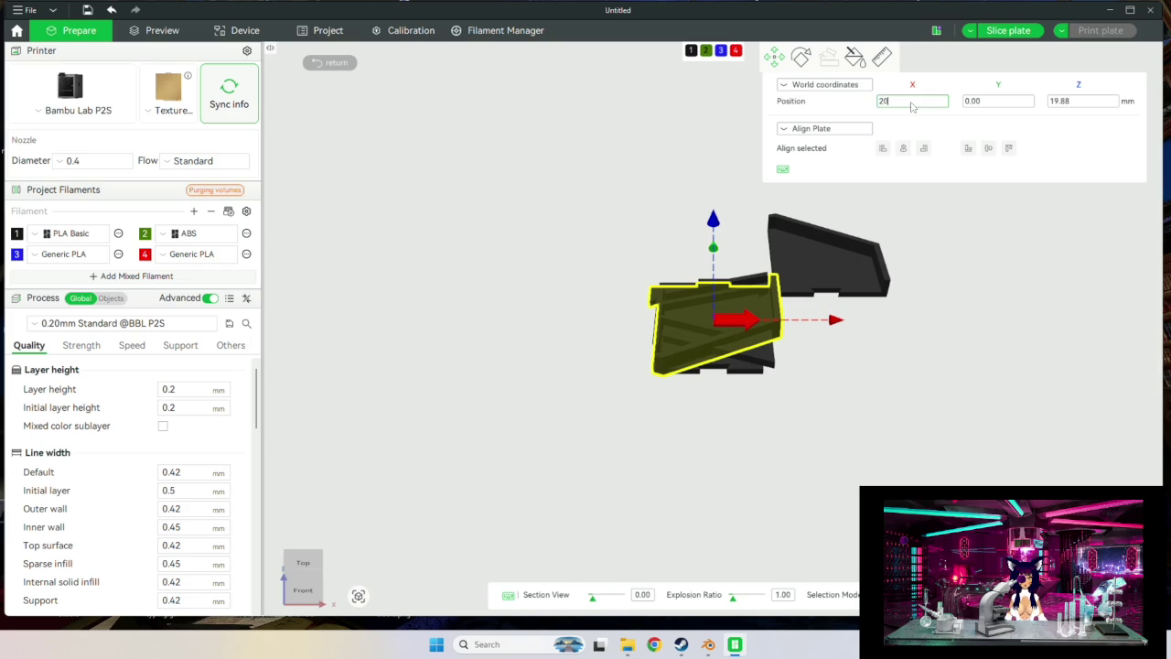
key(Return)
click(1068, 102)
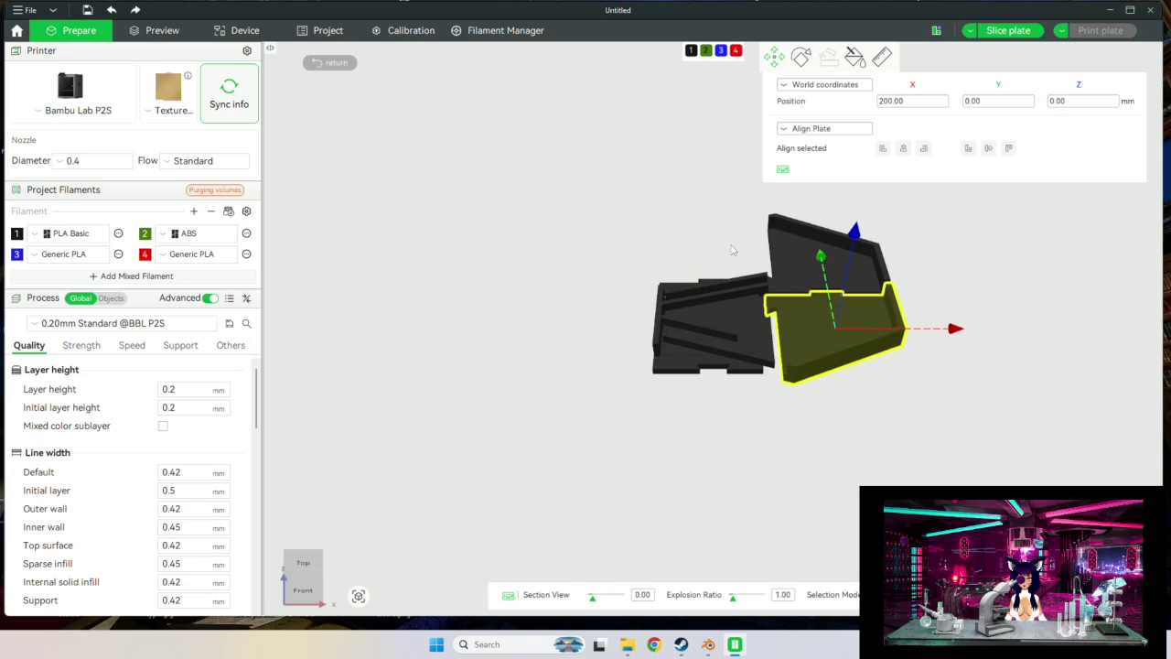
key(ctrl+z)
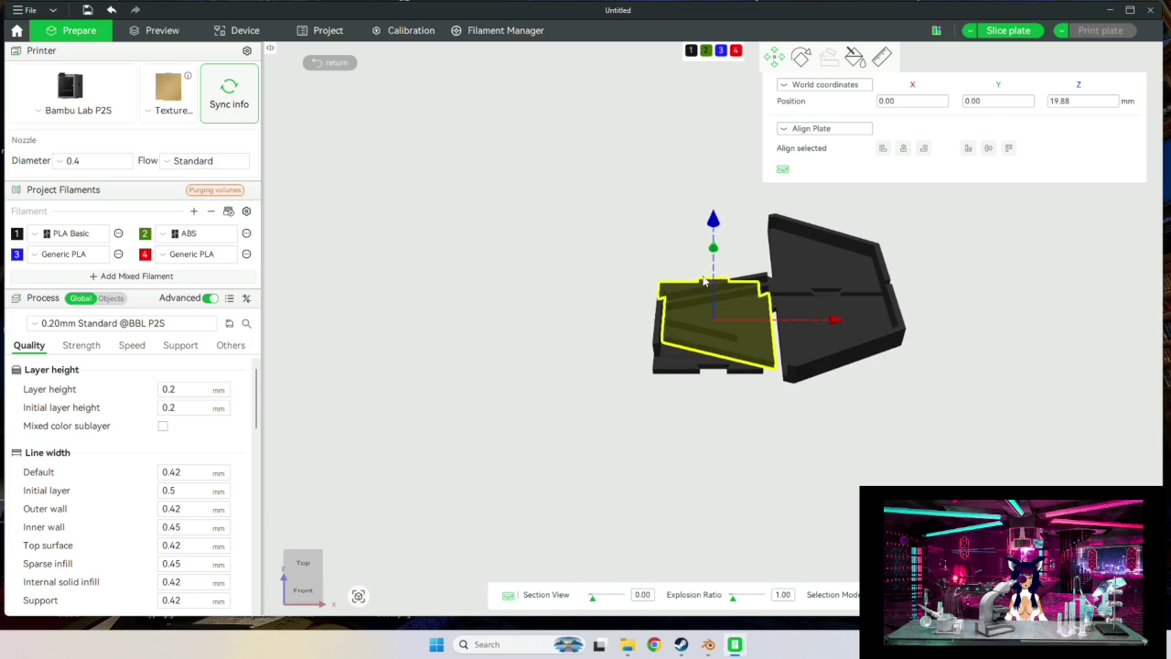
key(Escape)
Reselect the piece, try X 200 again with the Move gizmo, and undo it.
click(760, 286)
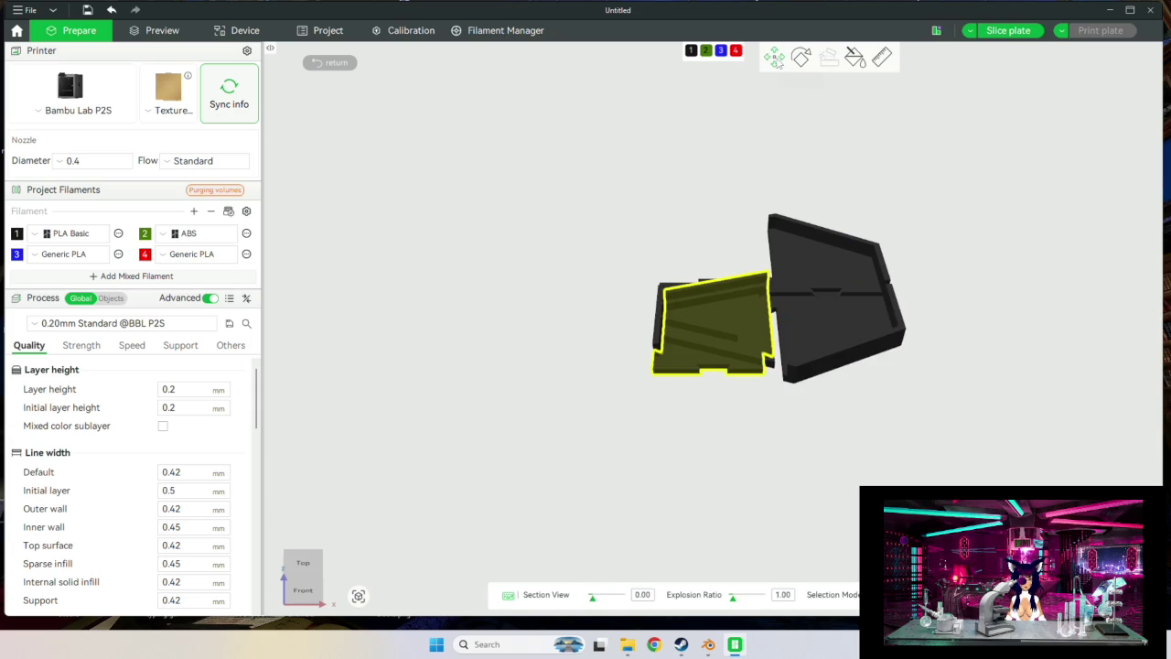
click(774, 57)
click(901, 106)
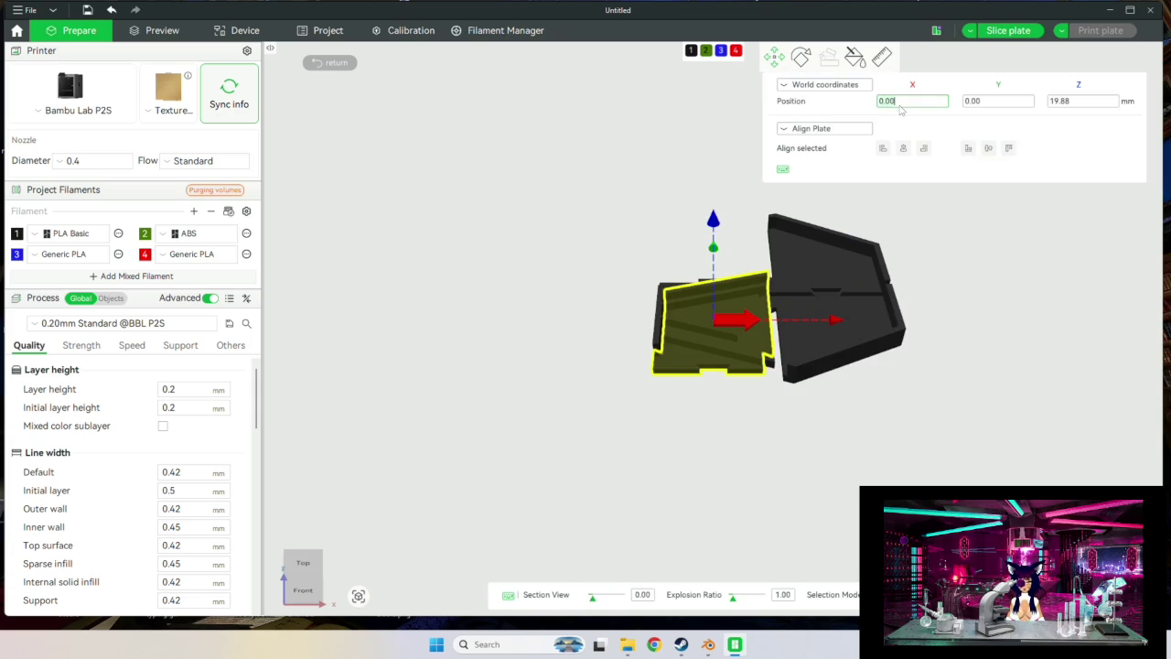
key(BackSpace)
key(Return)
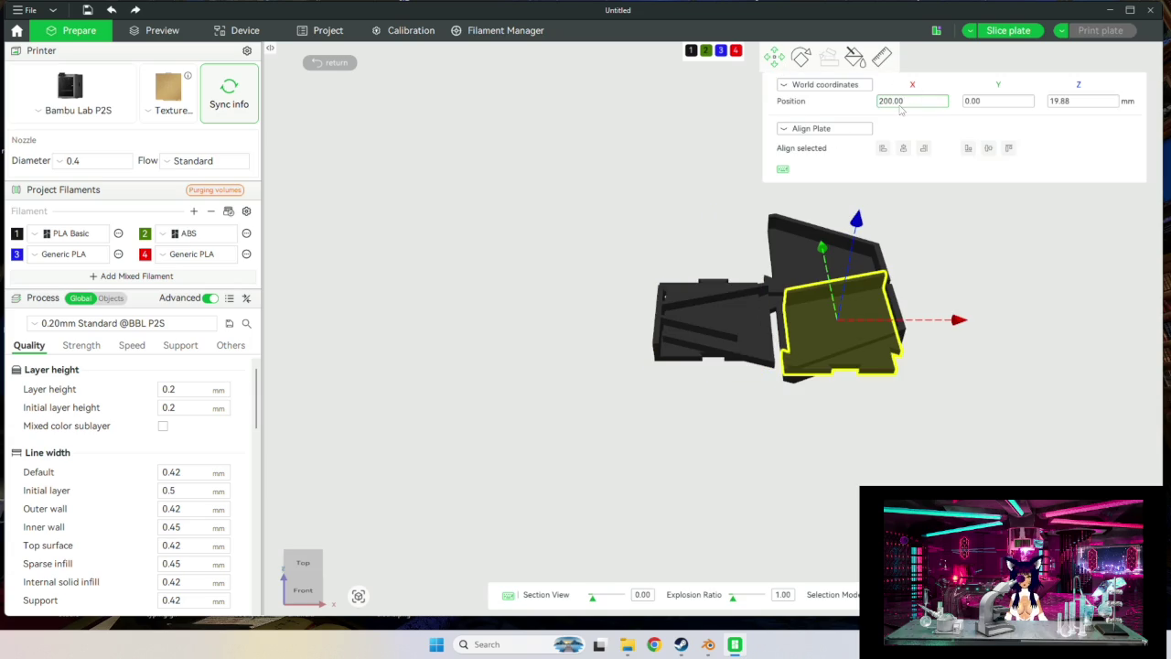
key(ctrl+z)
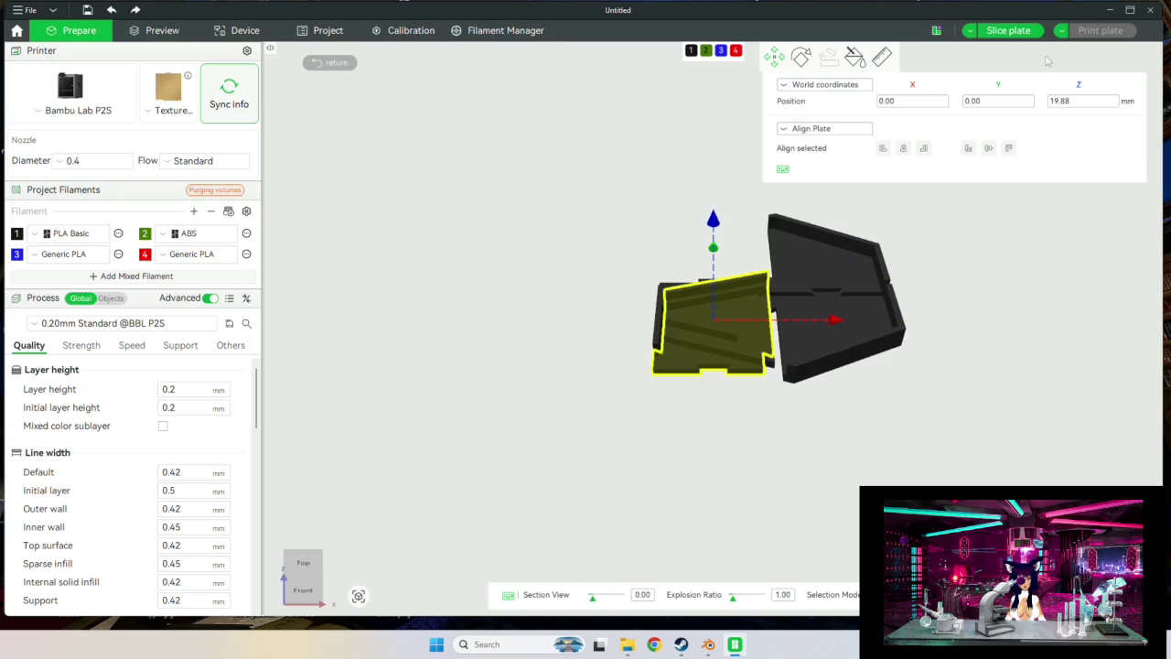
Set the piece's Y position to 200, then try Z 0 twice and undo both.
click(985, 103)
key(BackSpace)
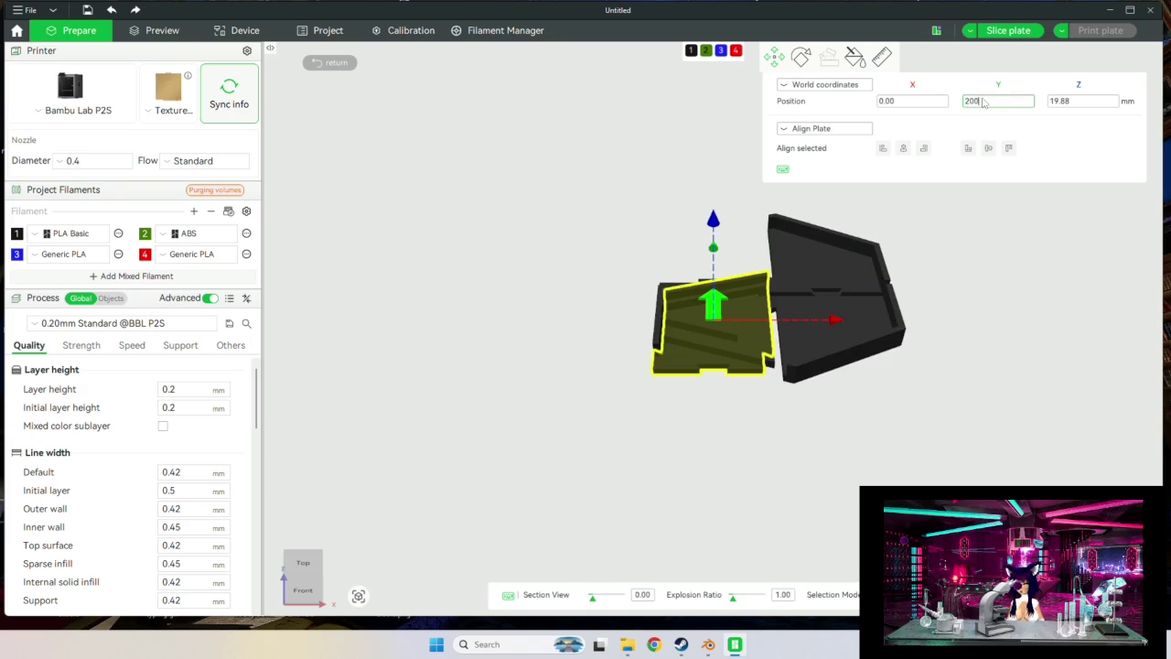
key(Return)
click(1085, 101)
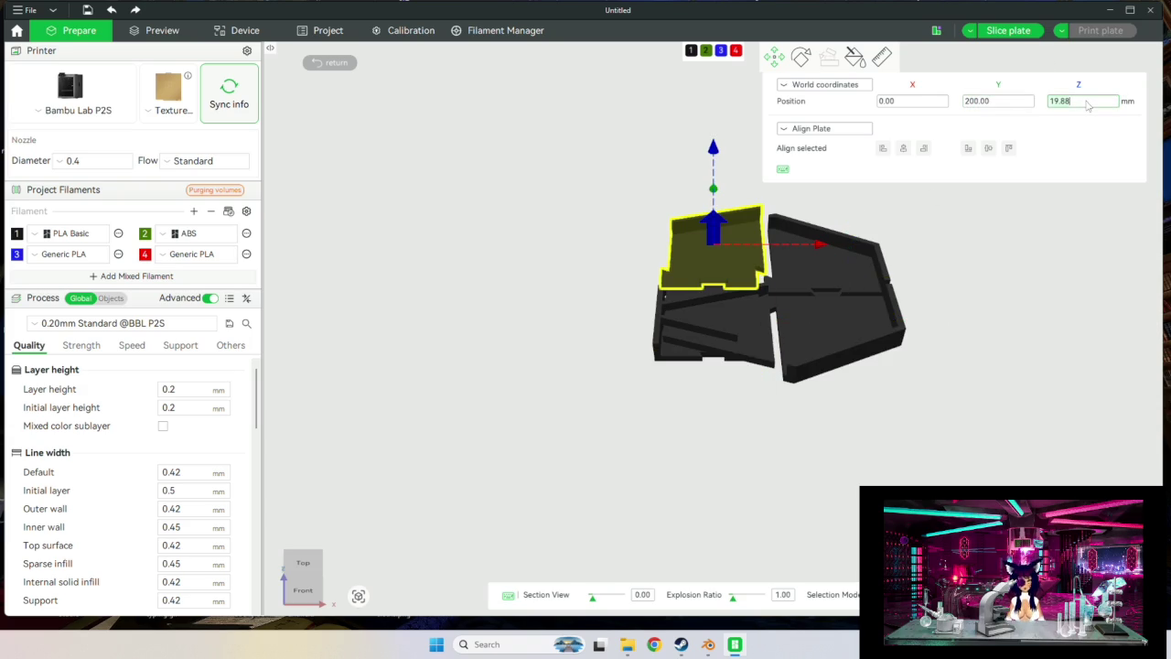
text(0)
key(Return)
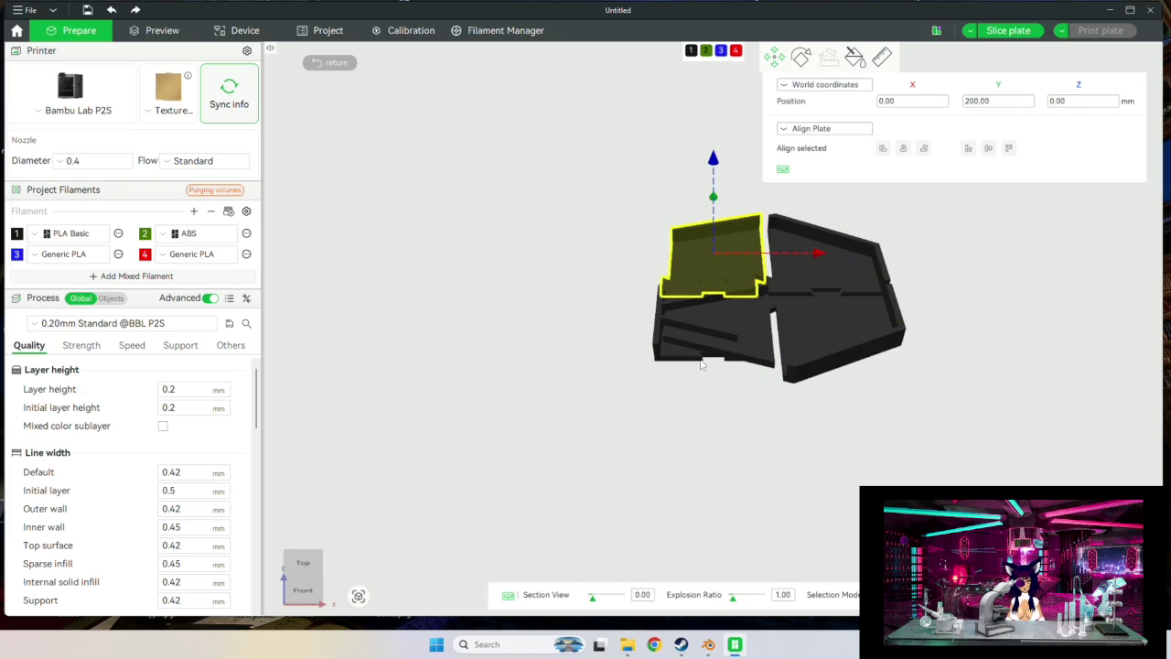
key(ctrl+z)
key(ctrl+z)
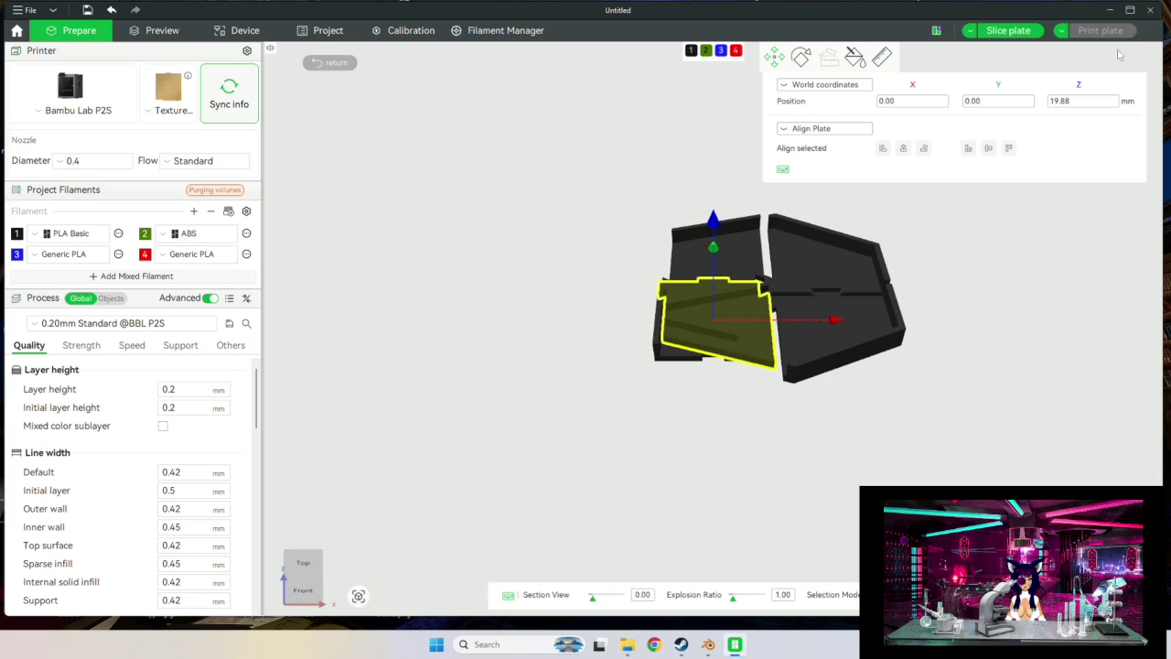
click(1068, 102)
text(0)
key(Return)
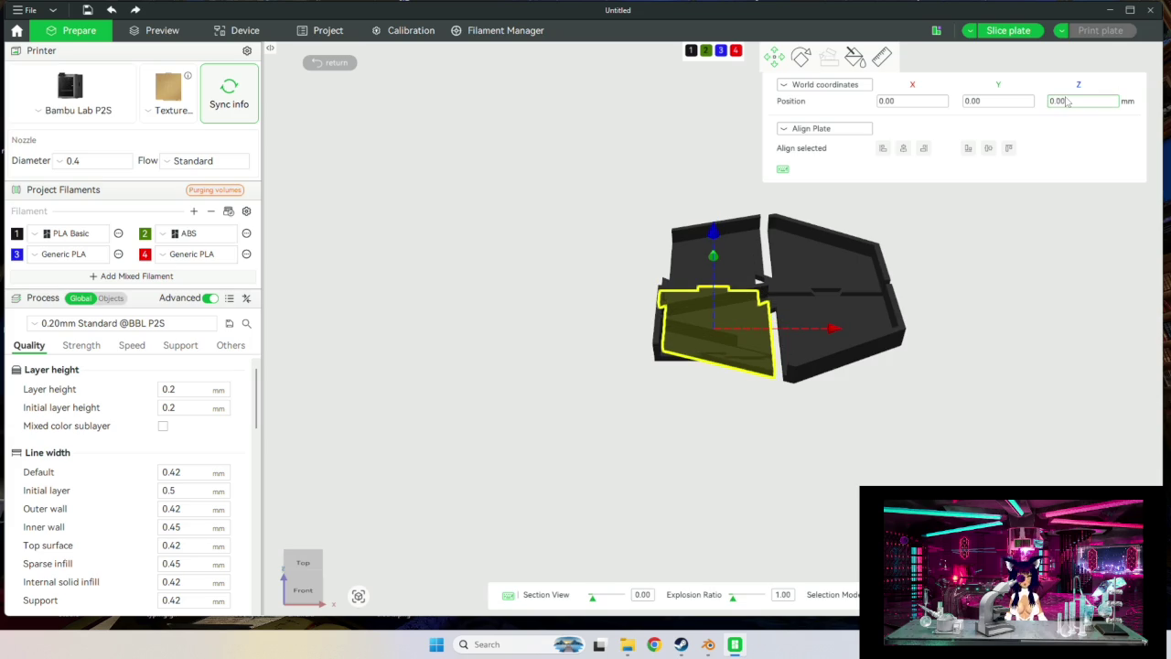
key(ctrl+z)
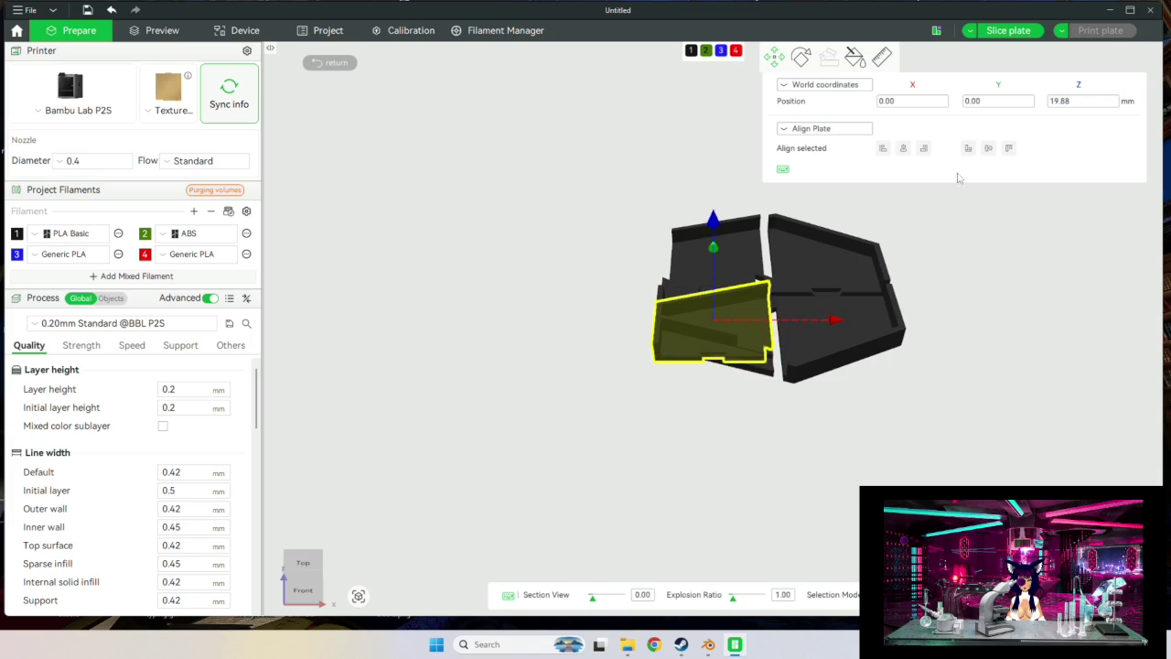
click(1067, 104)
Position the piece at X -175, Y 150 in World coordinates.
click(901, 104)
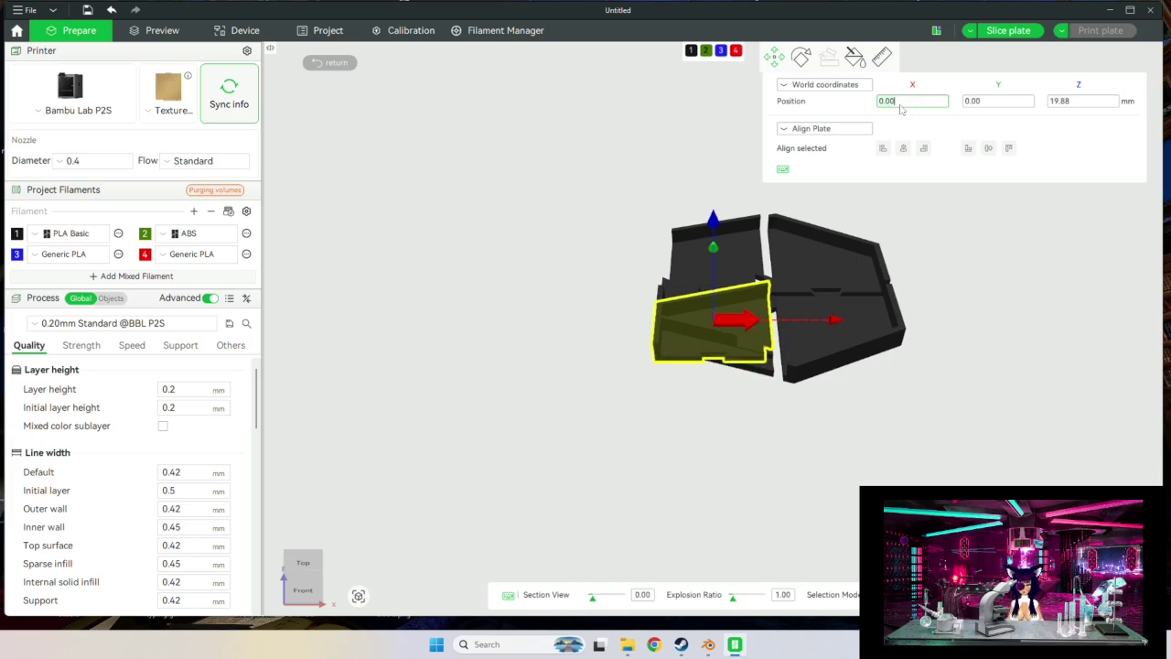
text(-1560)
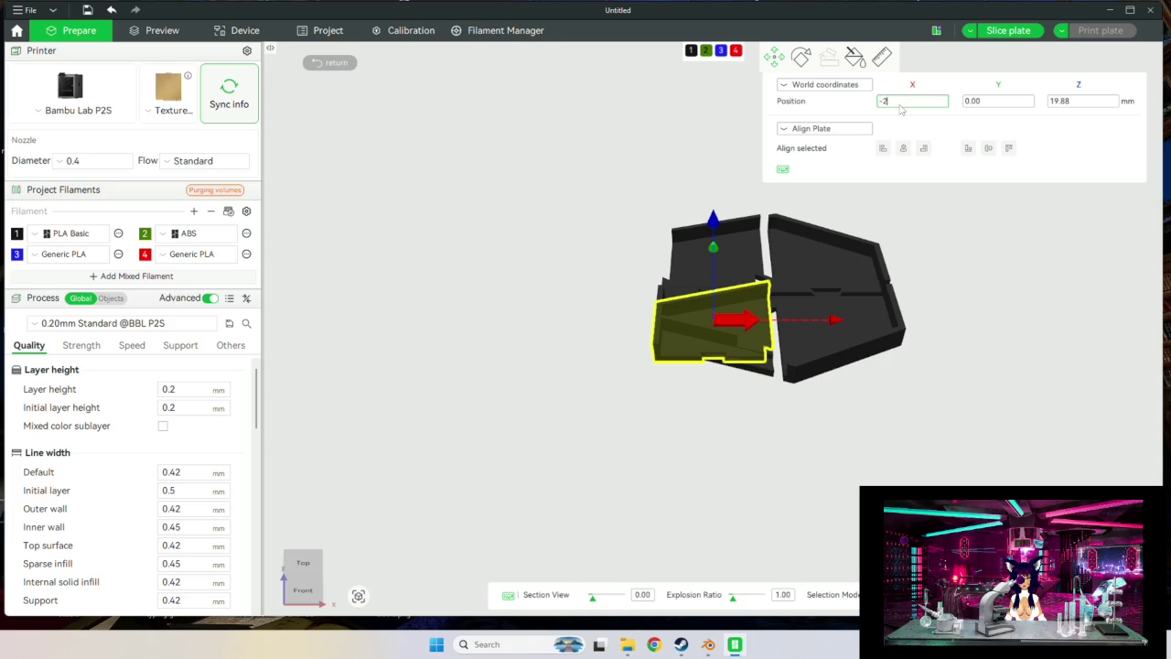
click(968, 103)
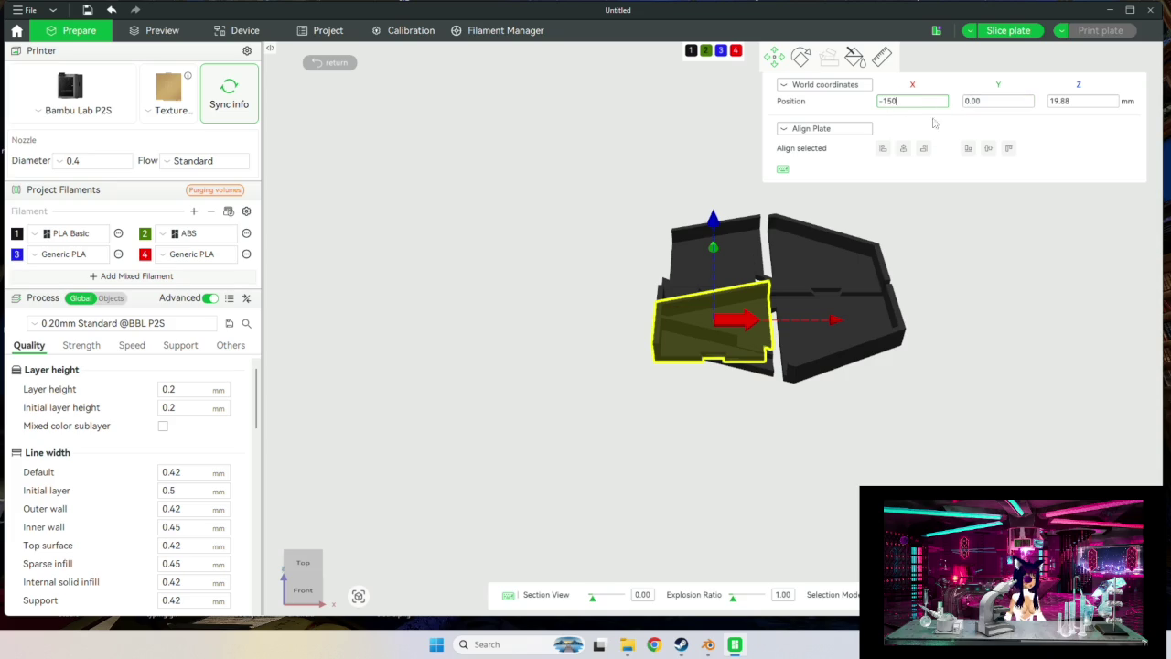
click(979, 103)
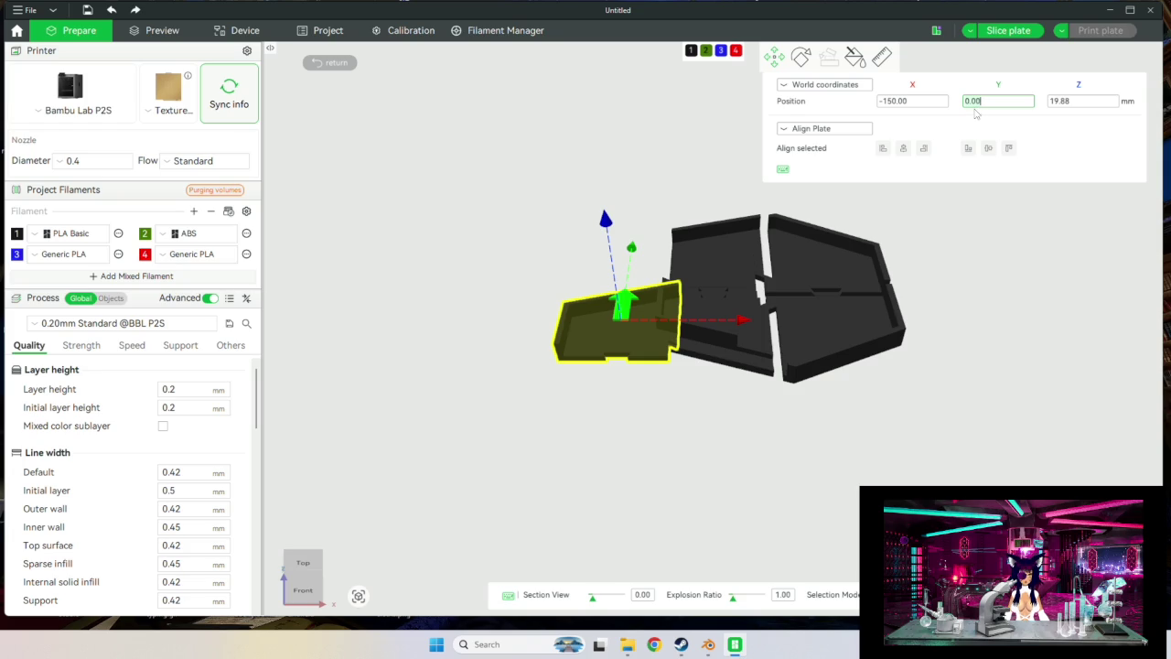
key(BackSpace)
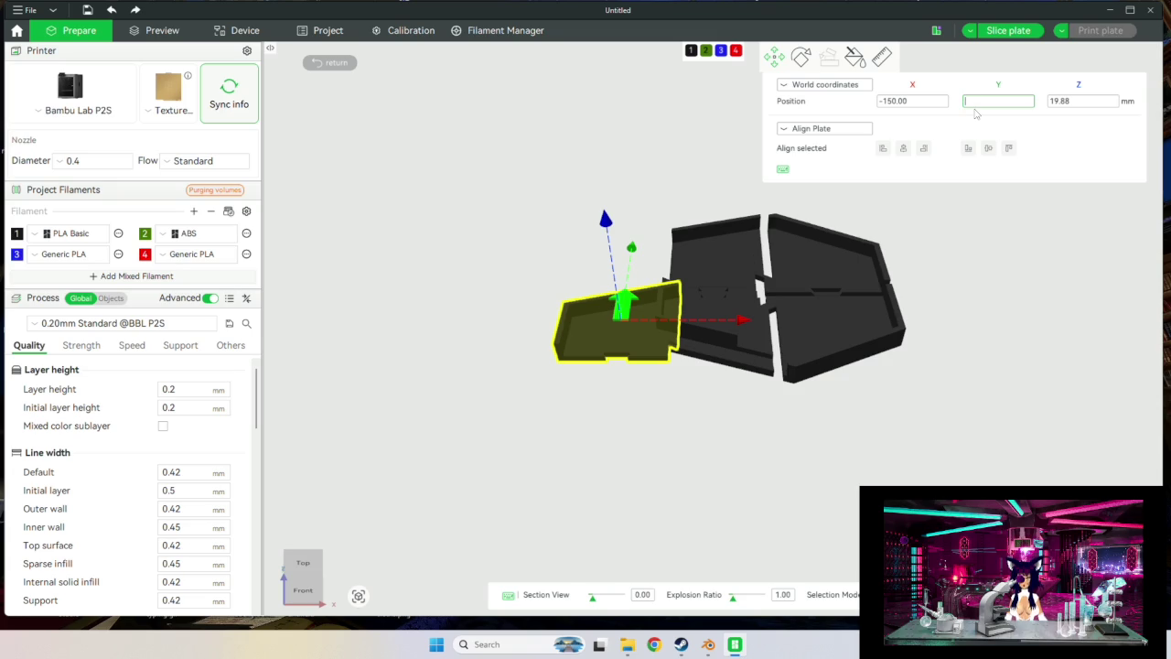
text(150)
key(Return)
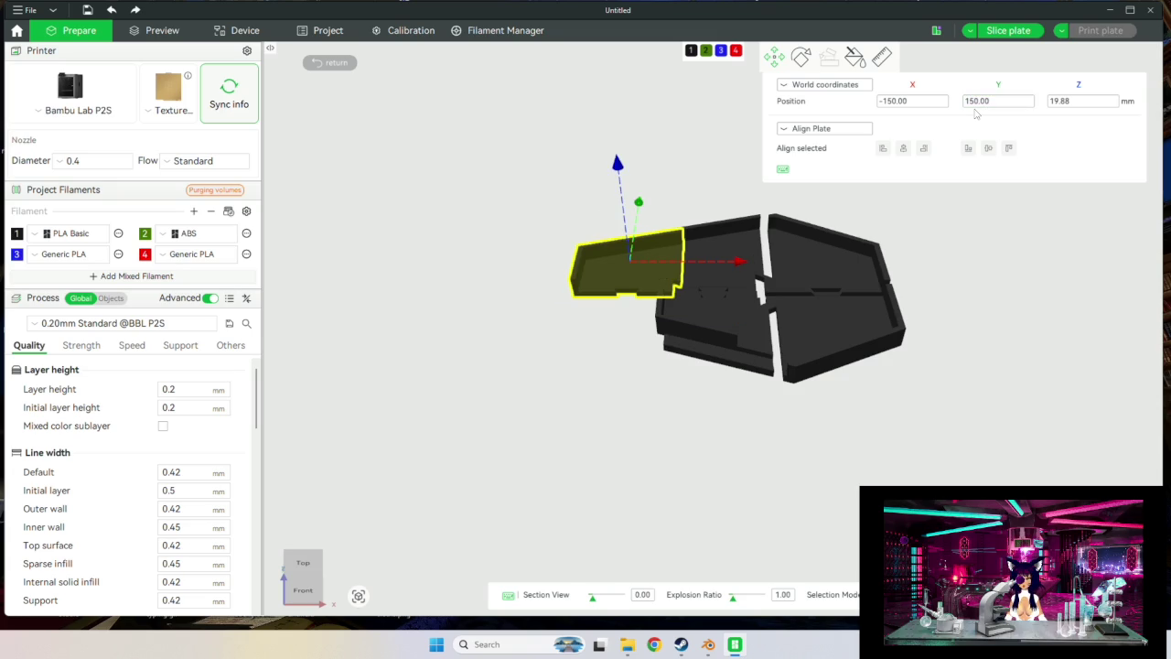
double_click(894, 102)
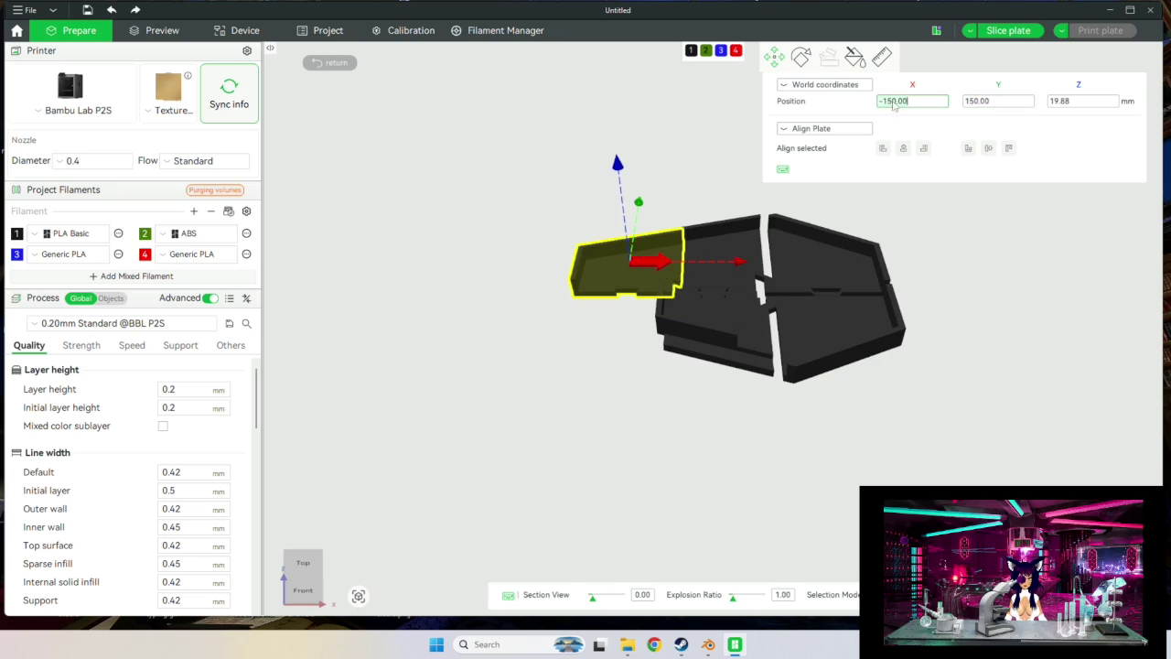
click(895, 101)
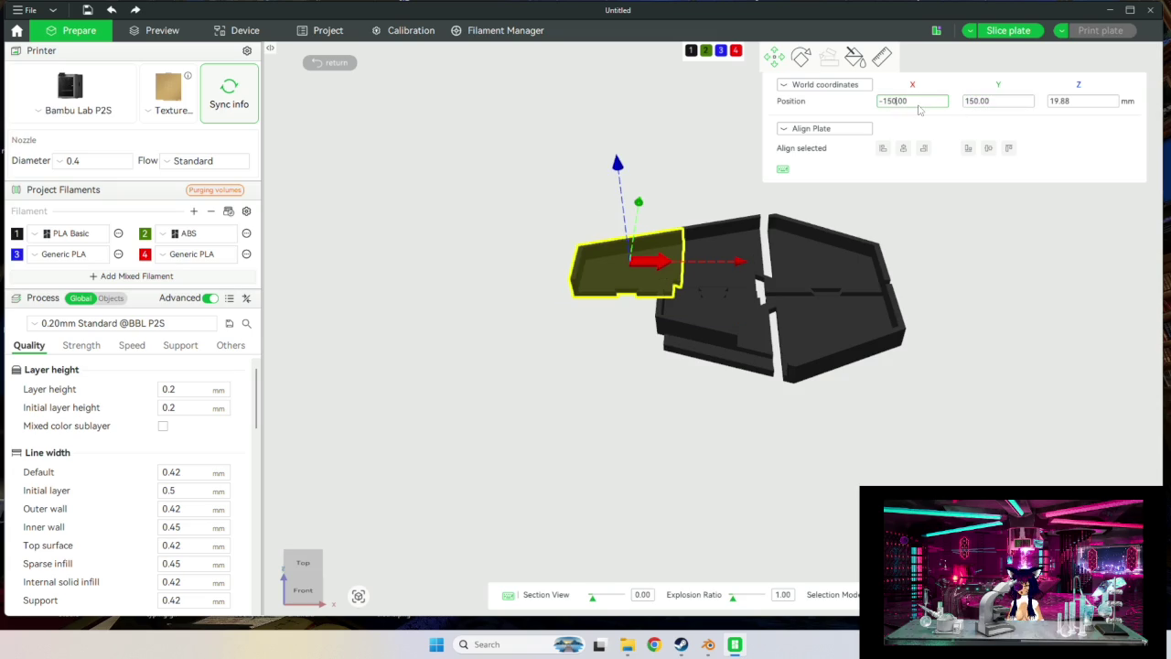
key(BackSpace)
key(BackSpace)
key(Return)
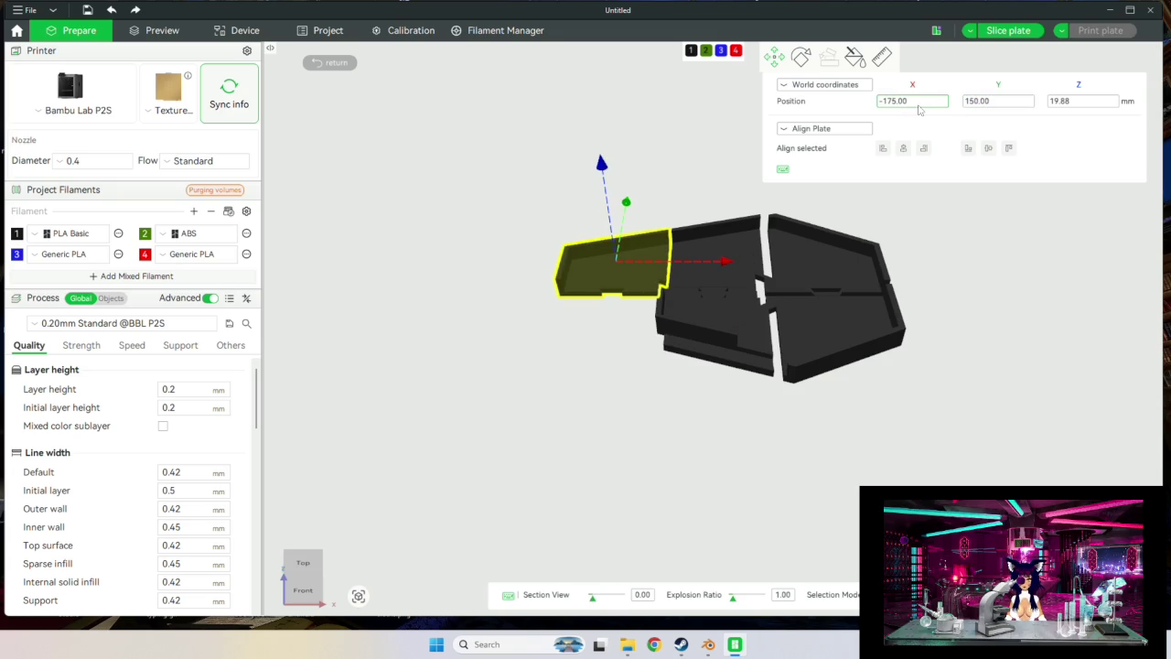
Move a second tray piece to X -175, at Y 0.
drag(733, 363, 821, 271)
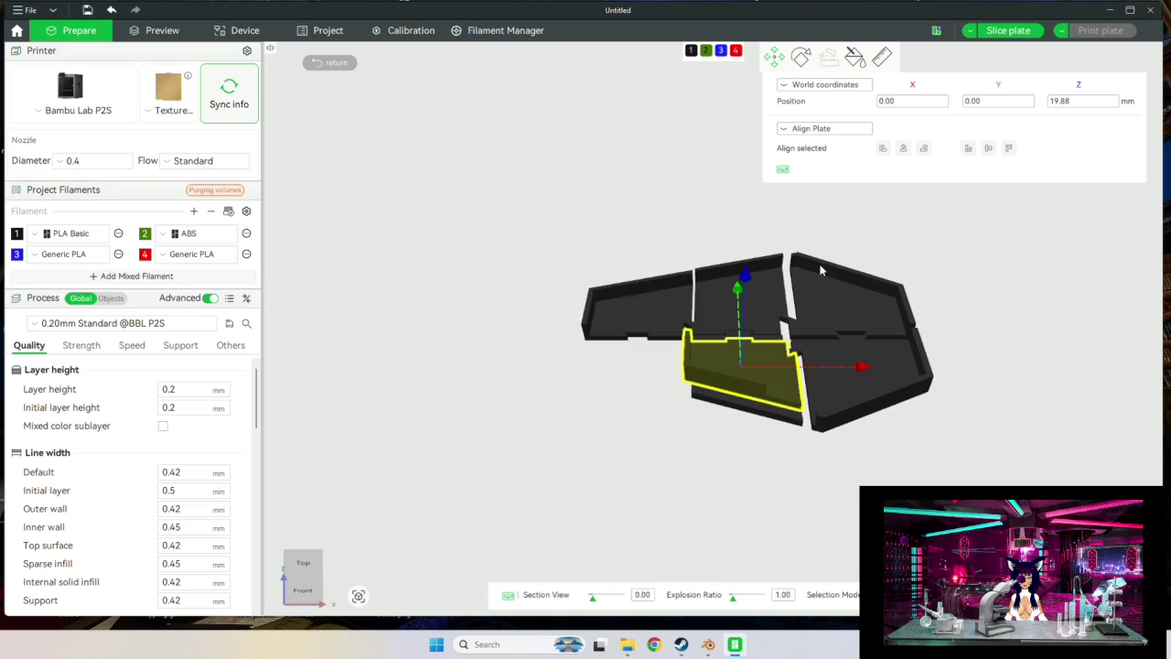
double_click(892, 100)
key(BackSpace)
text(-175)
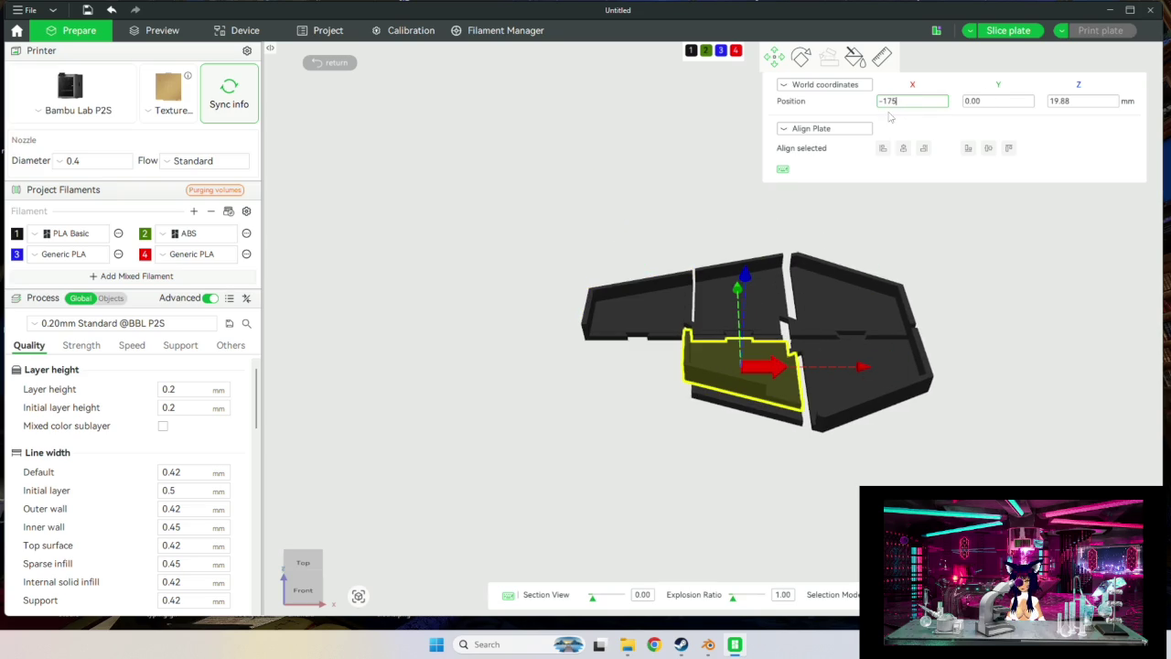
key(Return)
mouse_move(754, 386)
mouse_down()
mouse_move(824, 437)
mouse_move(827, 528)
mouse_up()
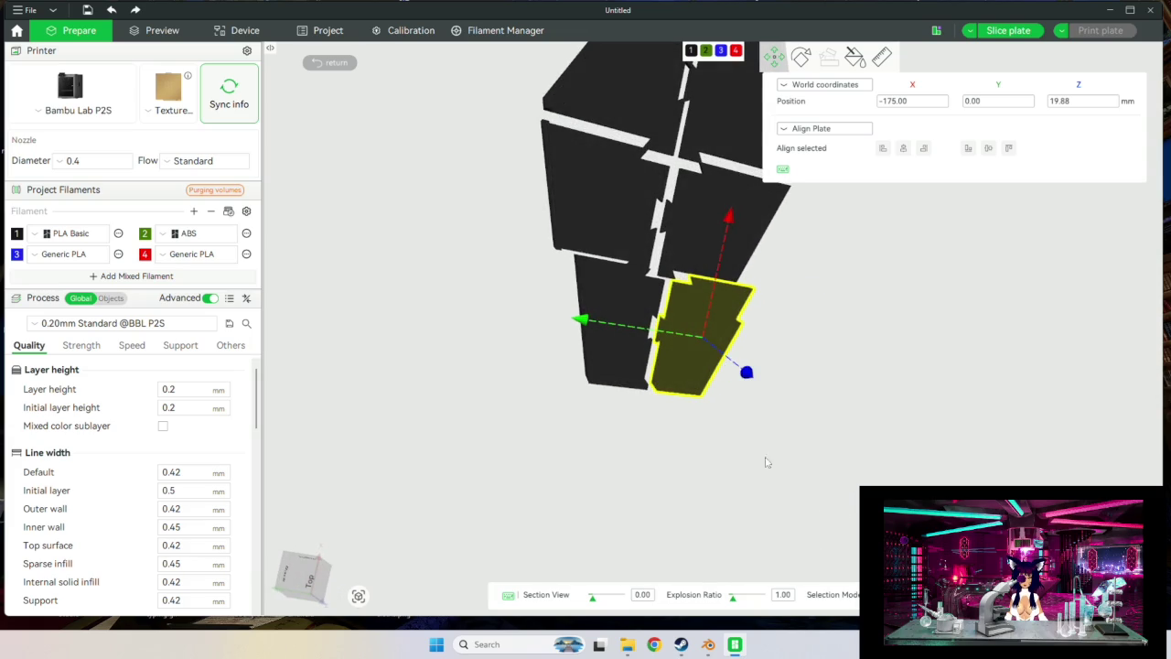
mouse_move(767, 462)
mouse_down()
mouse_move(797, 411)
mouse_move(812, 420)
mouse_up()
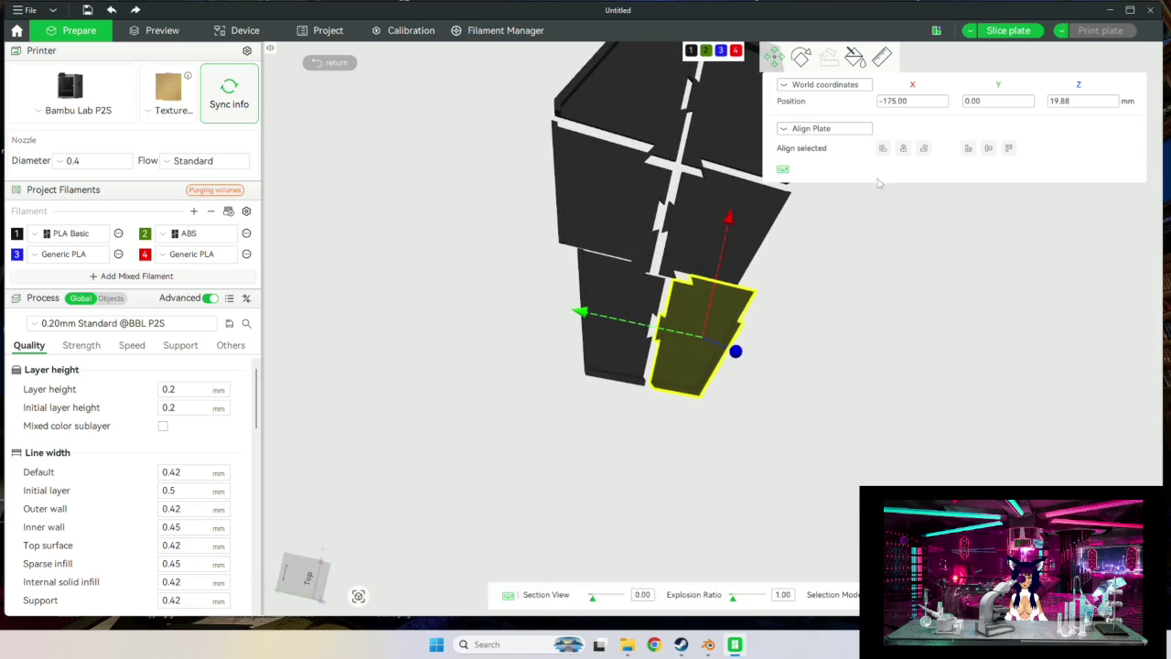
Undo the last move and shift the piece left to X -200.
key(ctrl+z)
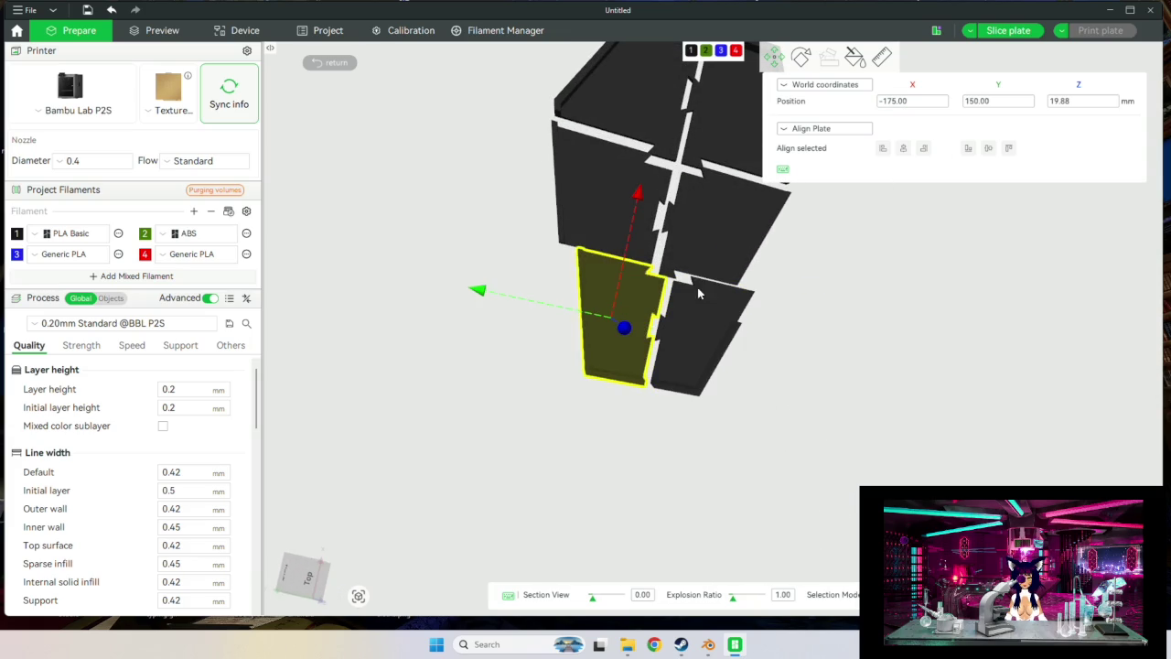
click(903, 103)
click(903, 106)
text(-200)
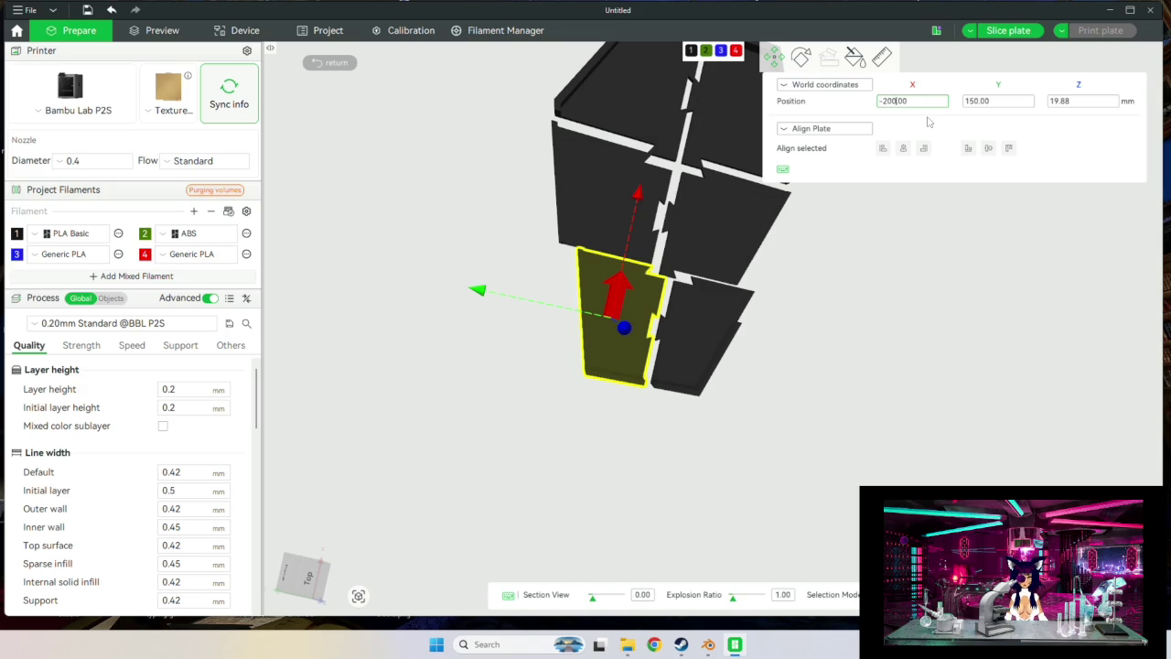
key(ctrl+z)
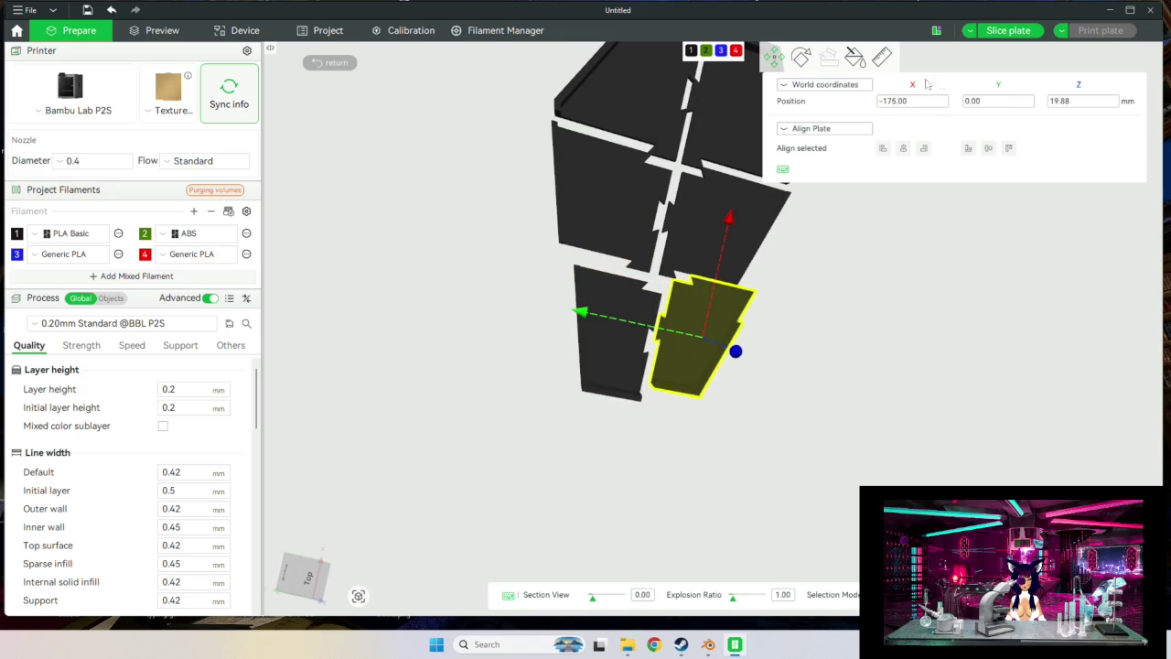
click(922, 104)
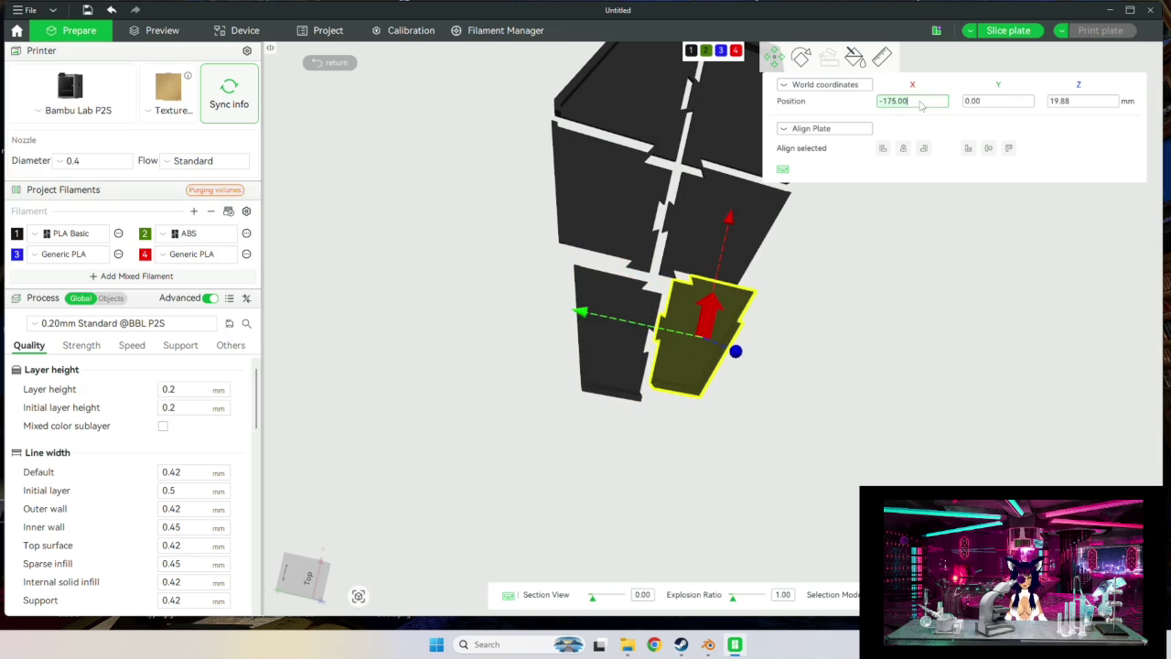
key(BackSpace)
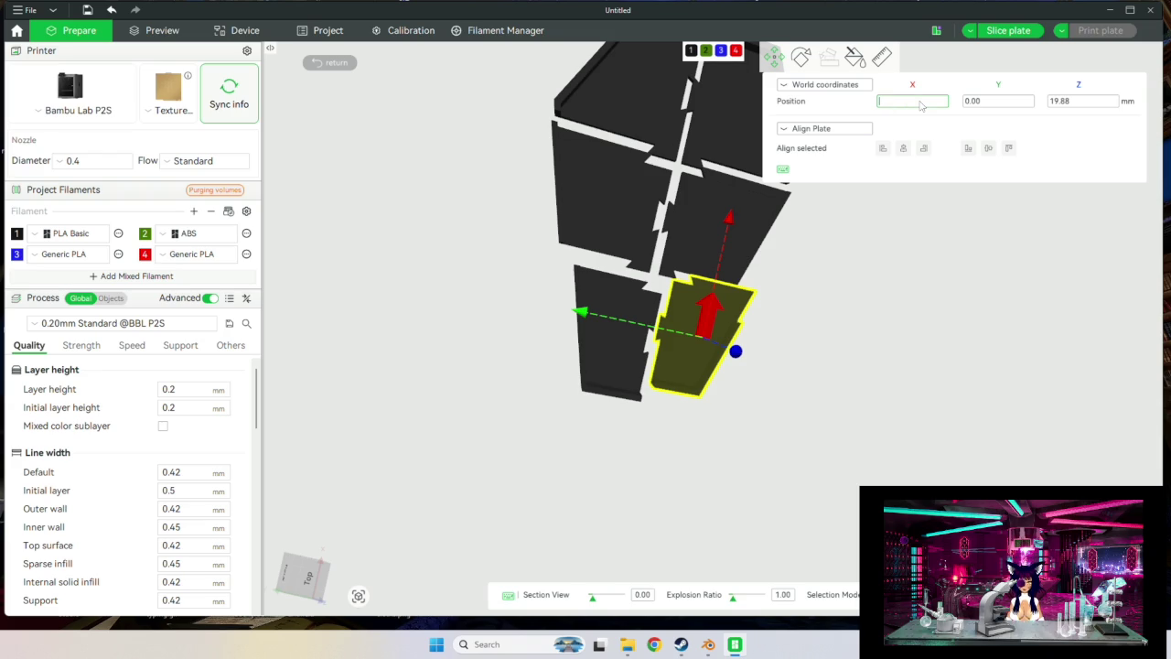
text(-200)
key(Return)
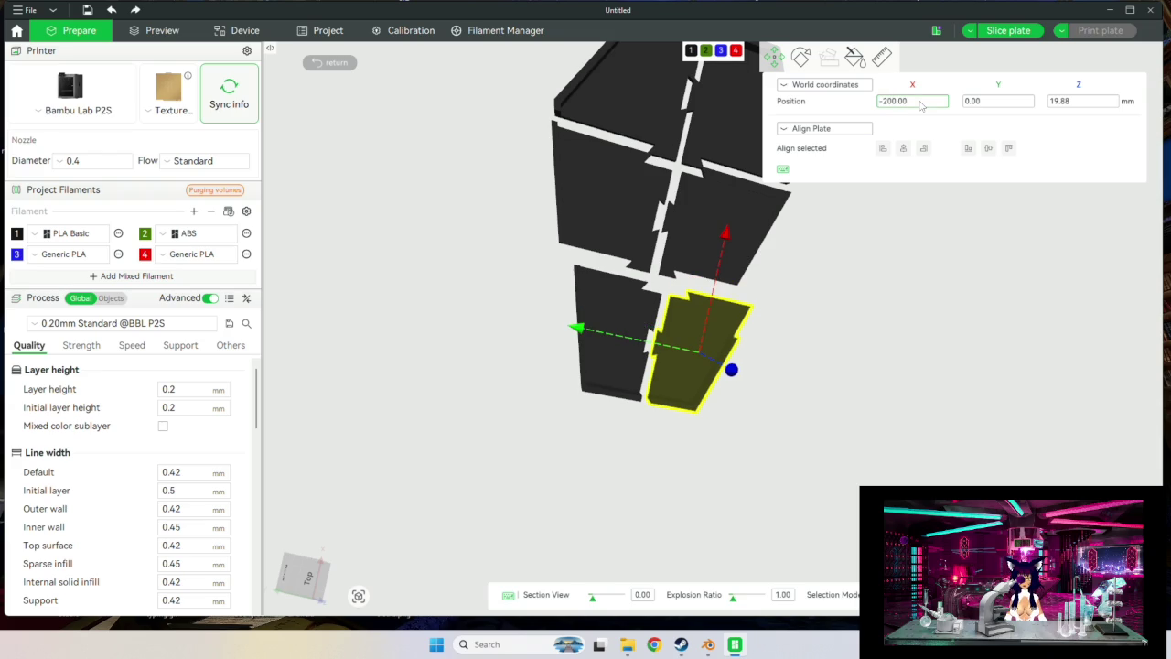
mouse_move(816, 400)
mouse_down()
mouse_move(804, 383)
mouse_move(821, 392)
mouse_up()
Set the neighbouring left piece to Y 175, then adjust a piece's Y to 25.
click(645, 378)
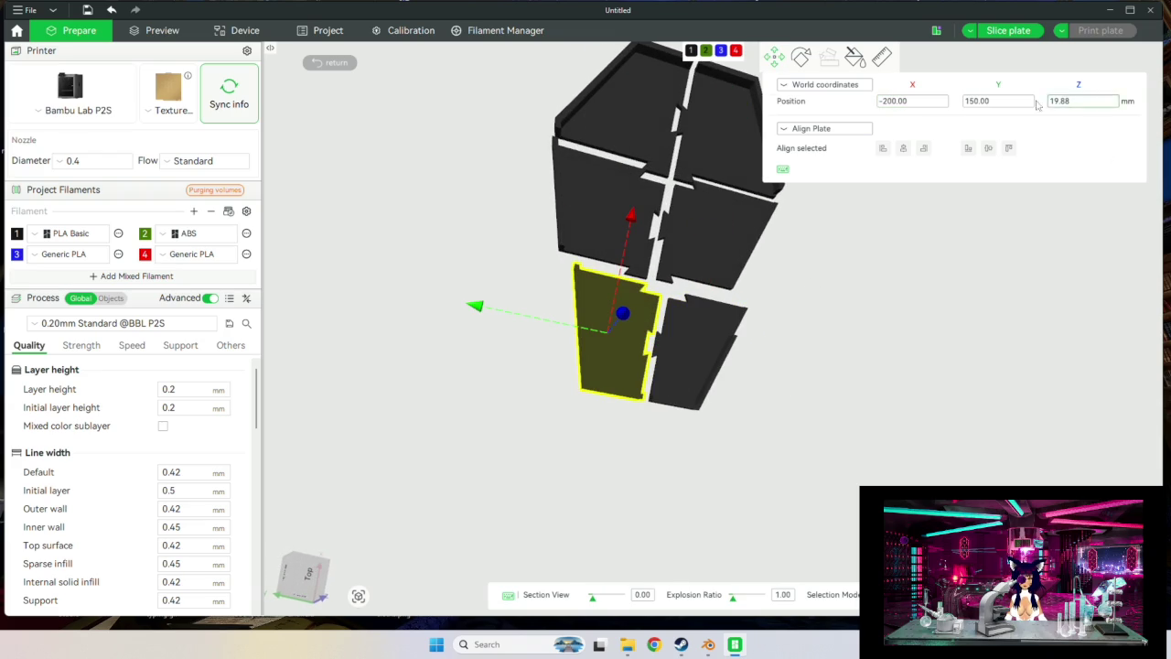
click(979, 103)
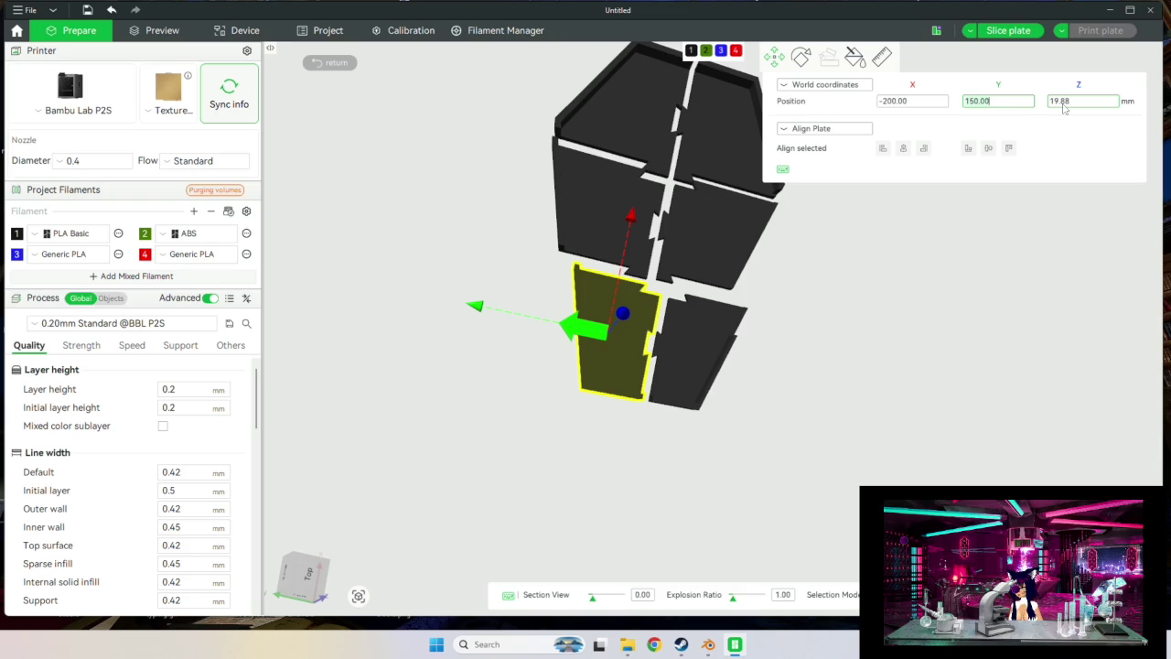
text(175)
key(Return)
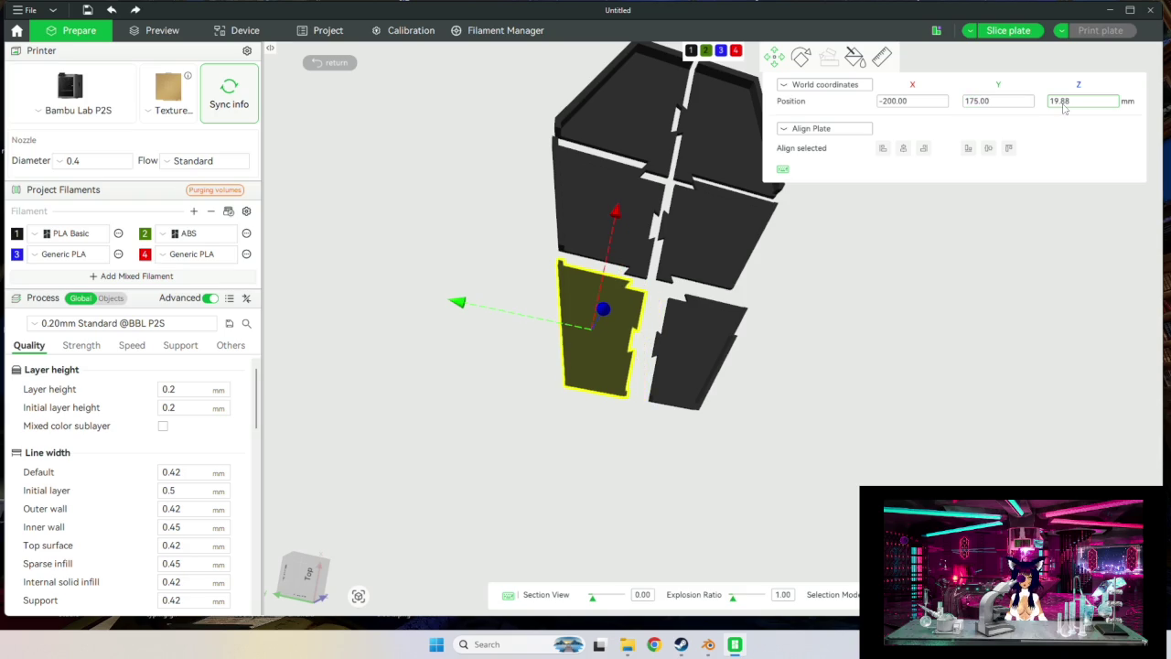
drag(921, 387, 824, 392)
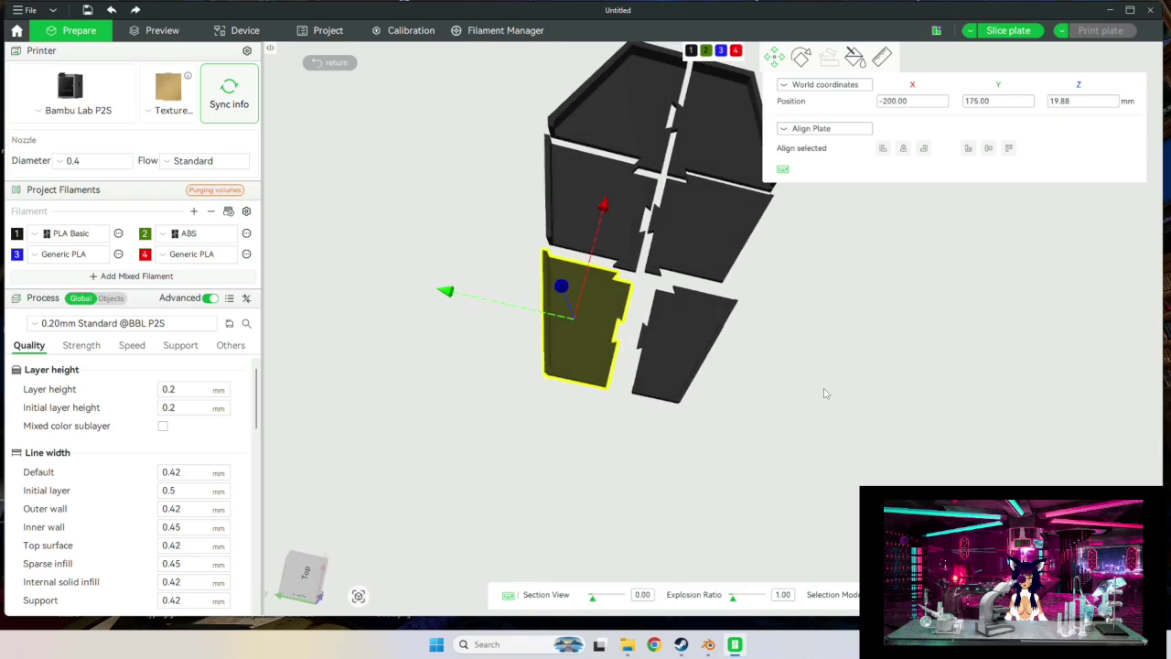
text(0)
key(Return)
click(1028, 102)
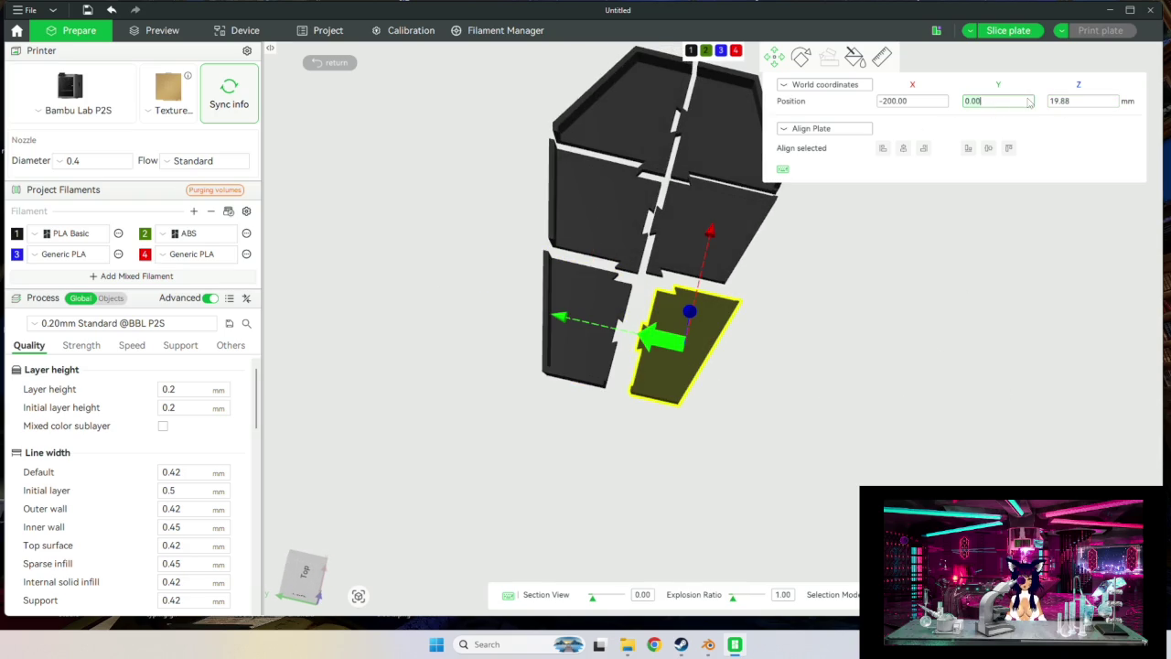
key(BackSpace)
text(25)
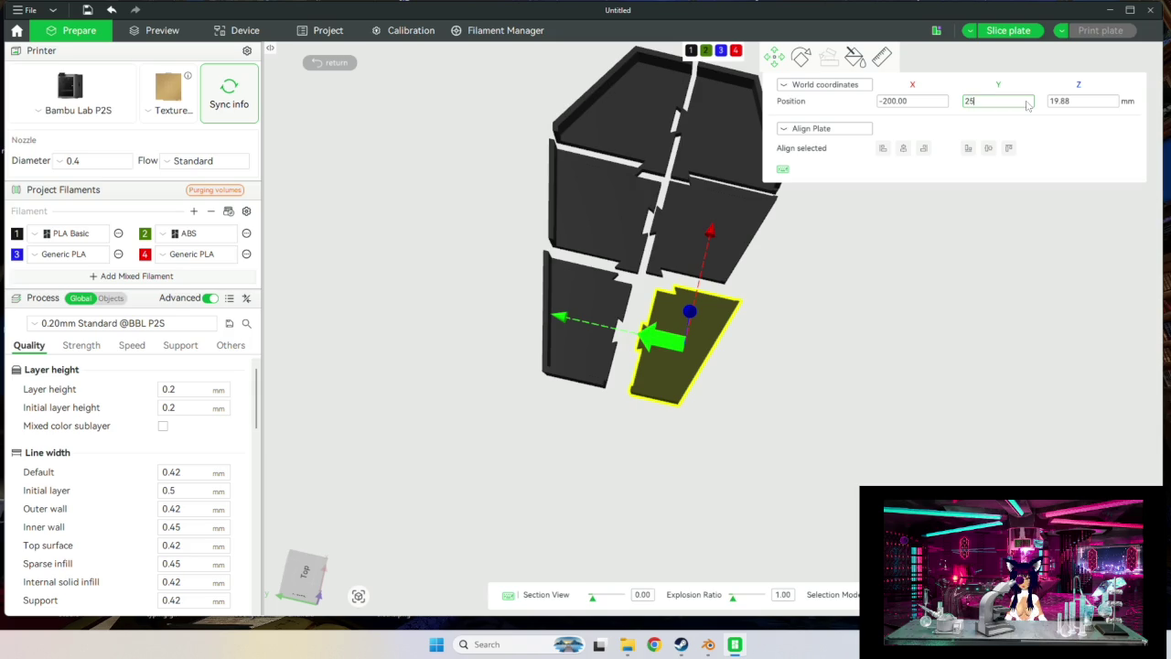
key(Return)
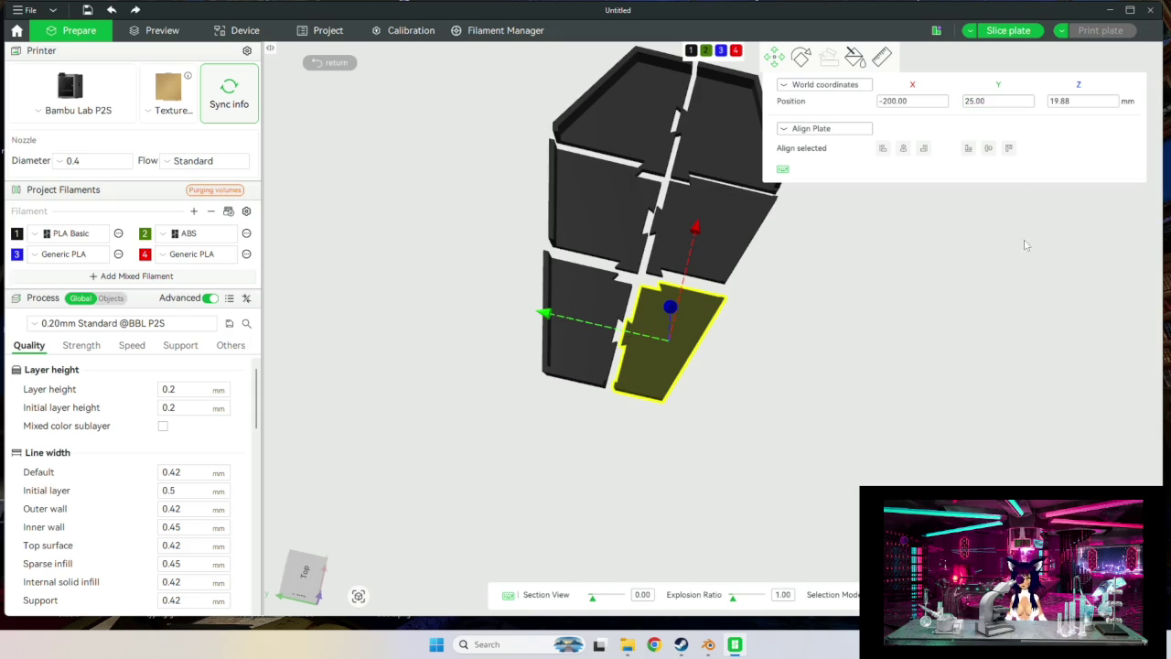
mouse_move(853, 301)
mouse_down()
mouse_move(812, 276)
mouse_move(843, 261)
mouse_up()
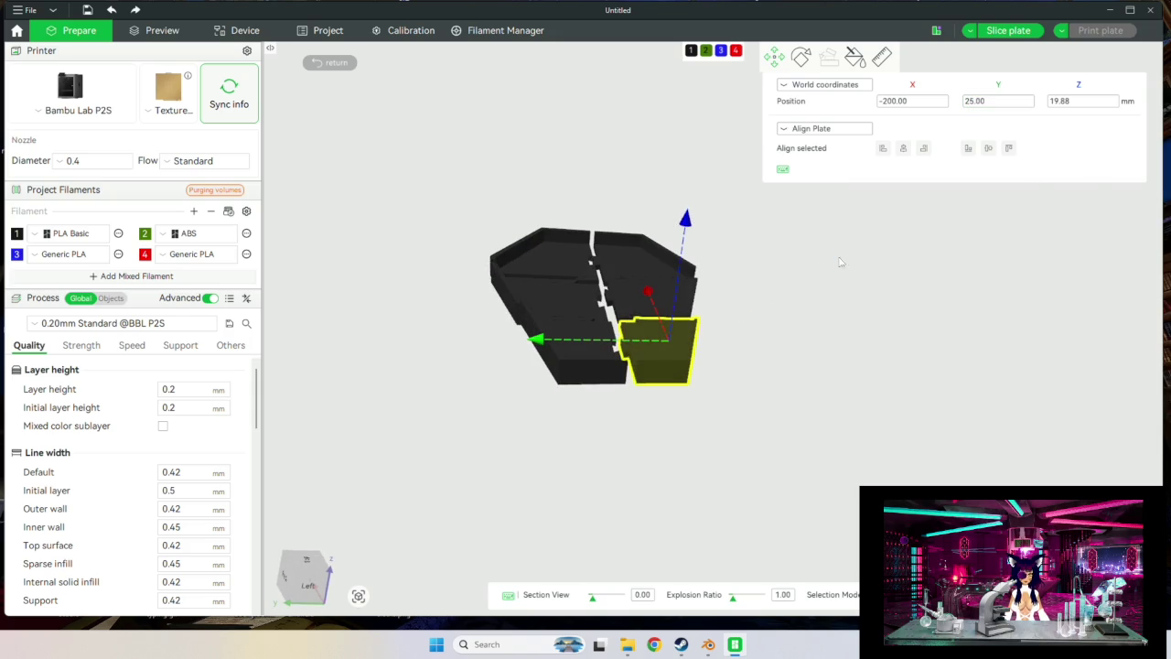
Drop the repositioned piece from Z 19.88 to Z 0, then deselect it.
drag(721, 340, 679, 333)
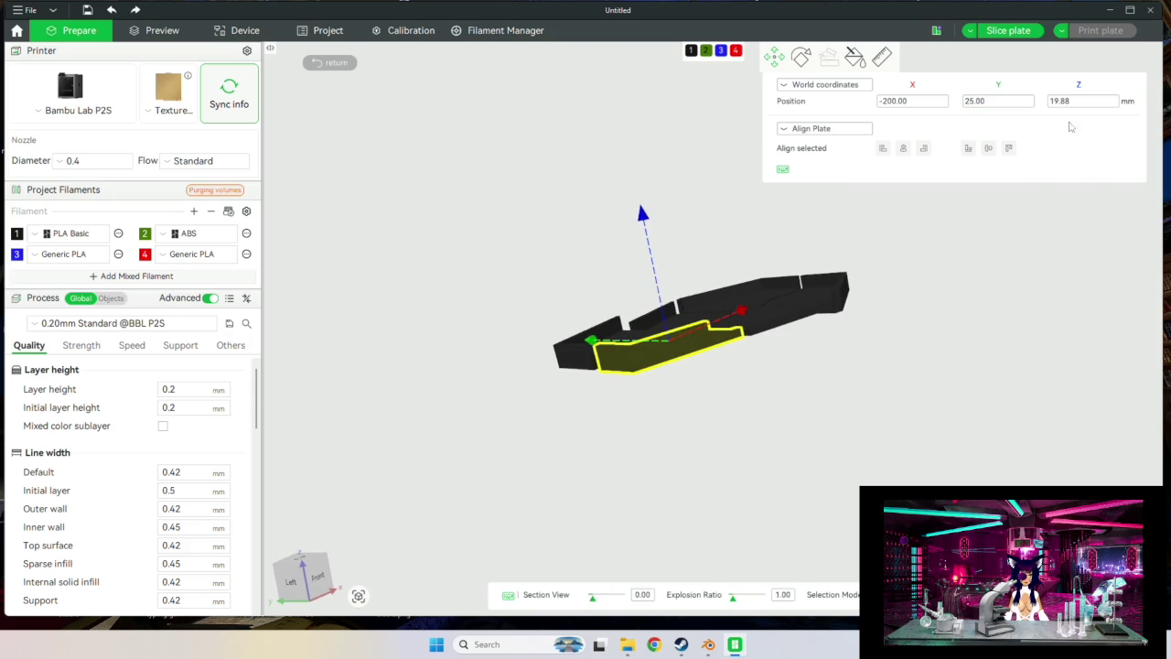
click(1069, 102)
key(BackSpace)
key(BackSpace)
key(BackSpace)
text(0)
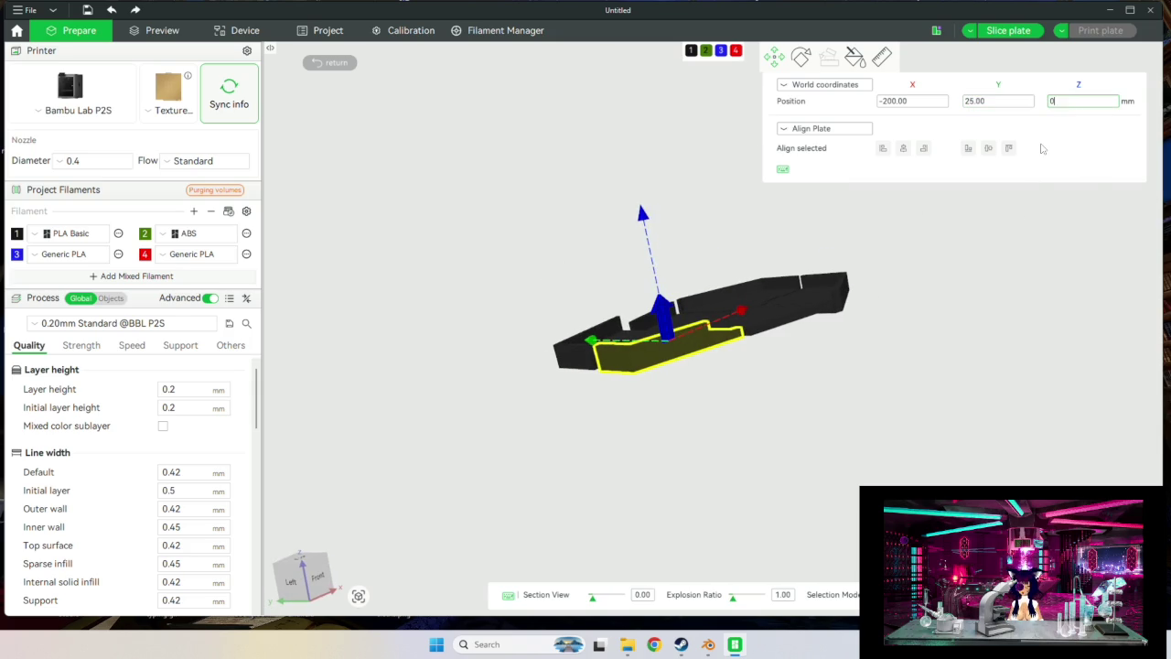
key(Return)
key(ctrl+z)
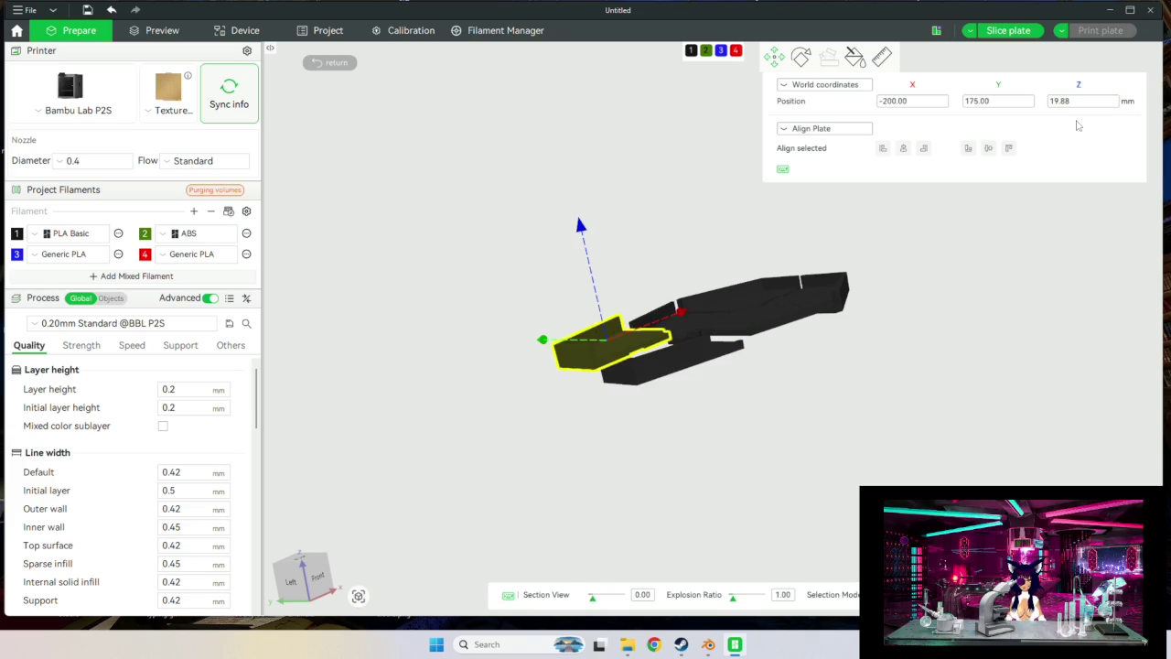
double_click(1071, 102)
text(0)
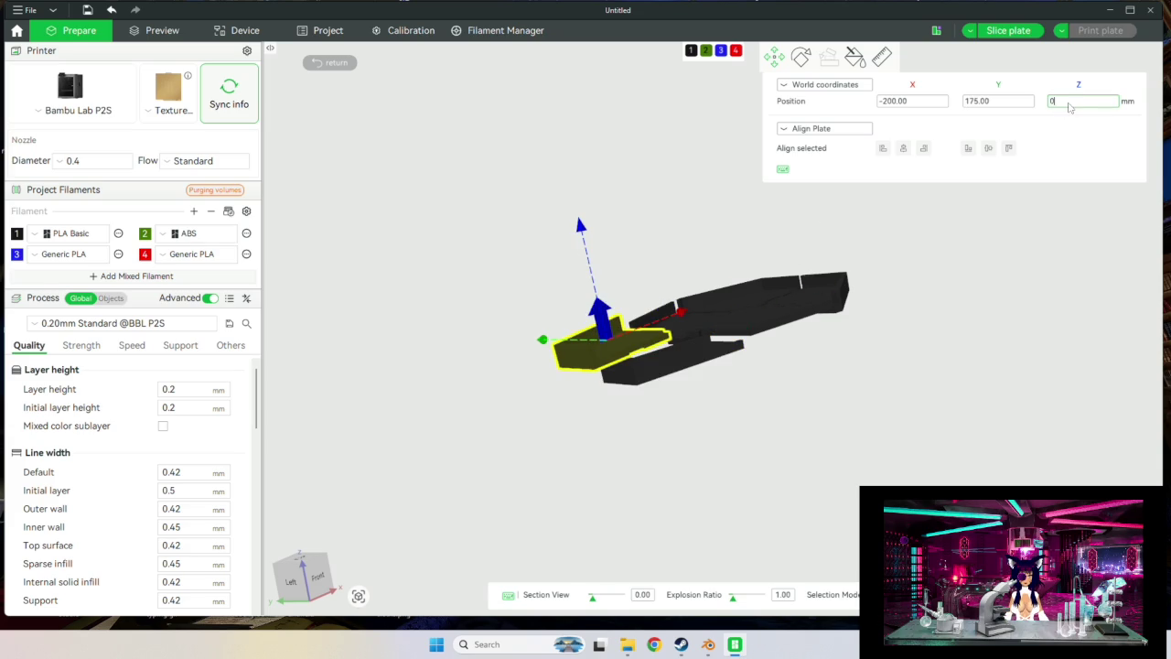
key(Return)
mouse_move(848, 397)
mouse_down()
mouse_move(843, 416)
mouse_move(790, 402)
mouse_up()
mouse_move(714, 345)
mouse_down()
mouse_move(814, 408)
mouse_move(775, 373)
mouse_move(847, 434)
mouse_move(931, 447)
mouse_move(945, 474)
mouse_up()
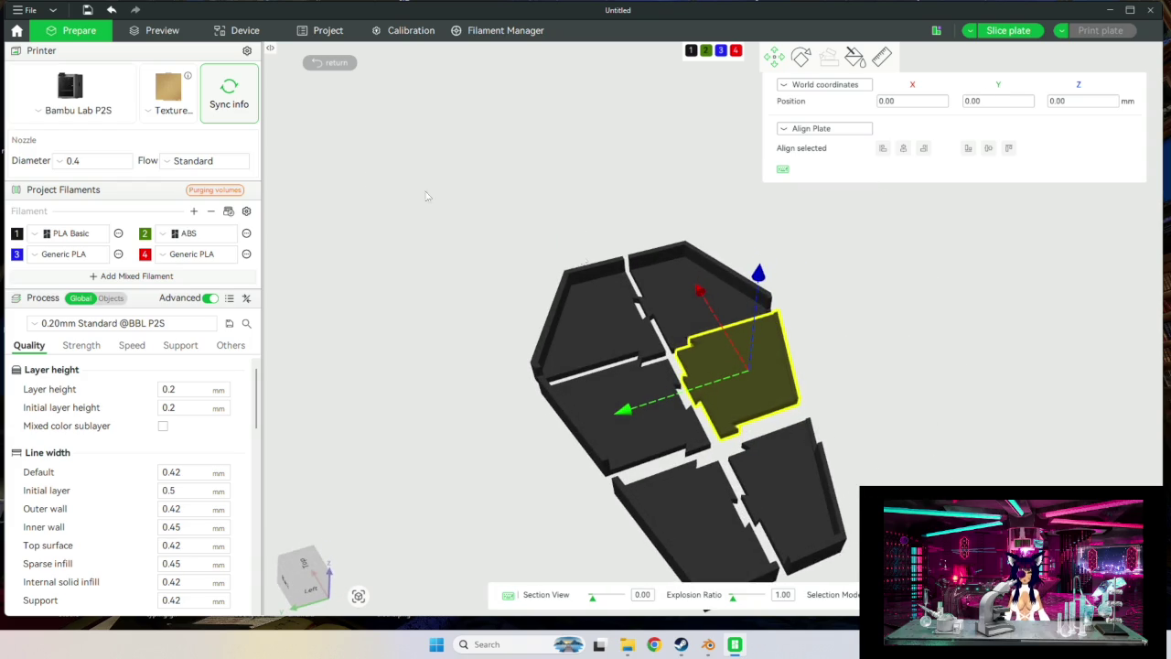
click(732, 222)
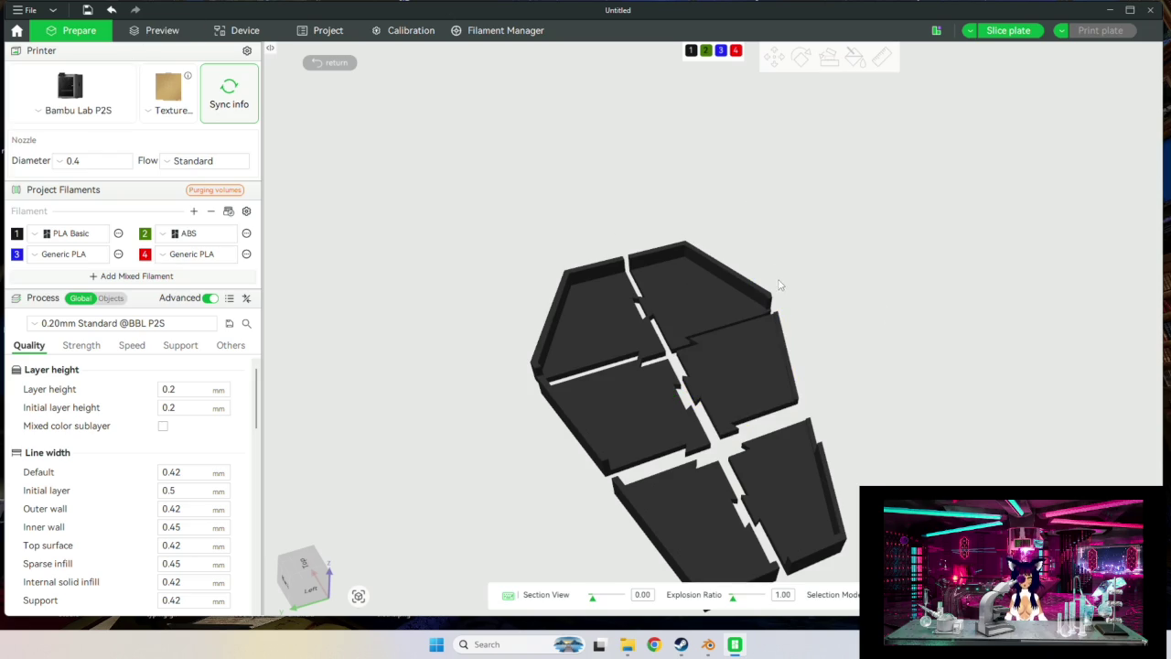
Slice all six plates and review combined stats: 14h5m, 801.98 g of filament.
click(22, 33)
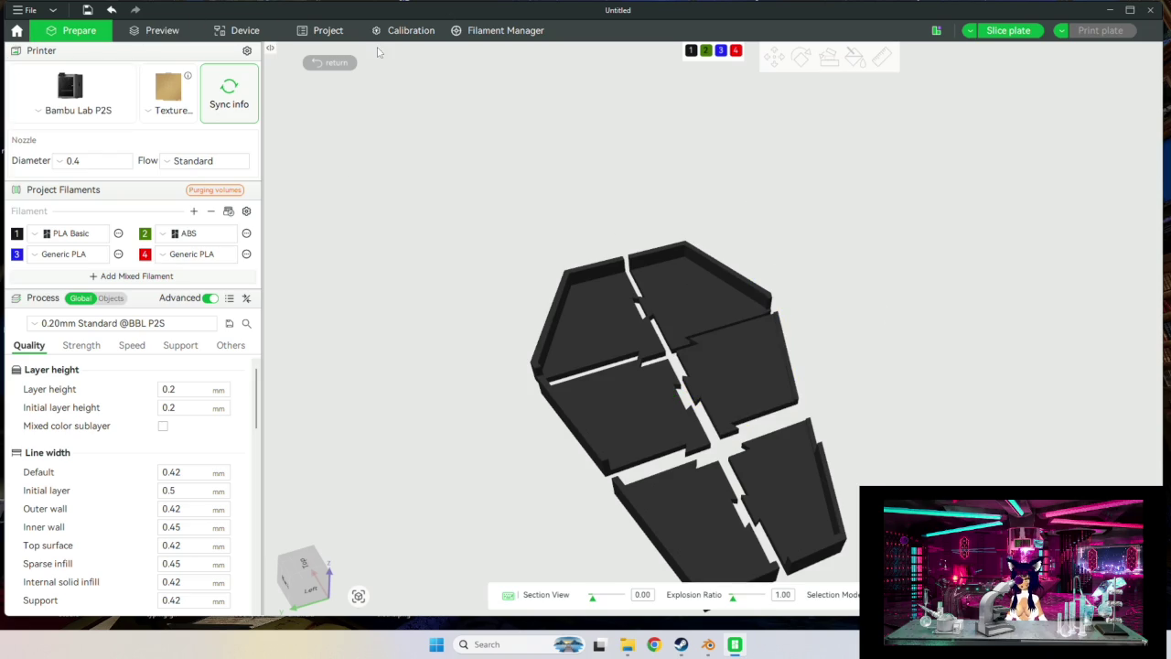
key(ctrl+r)
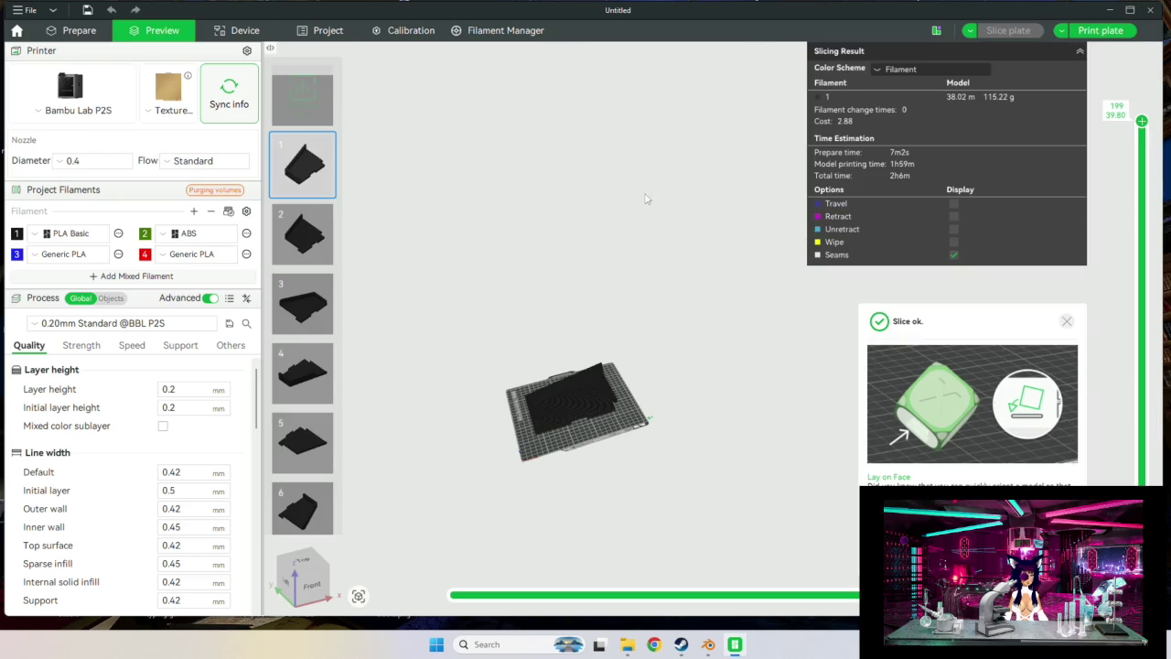
click(306, 95)
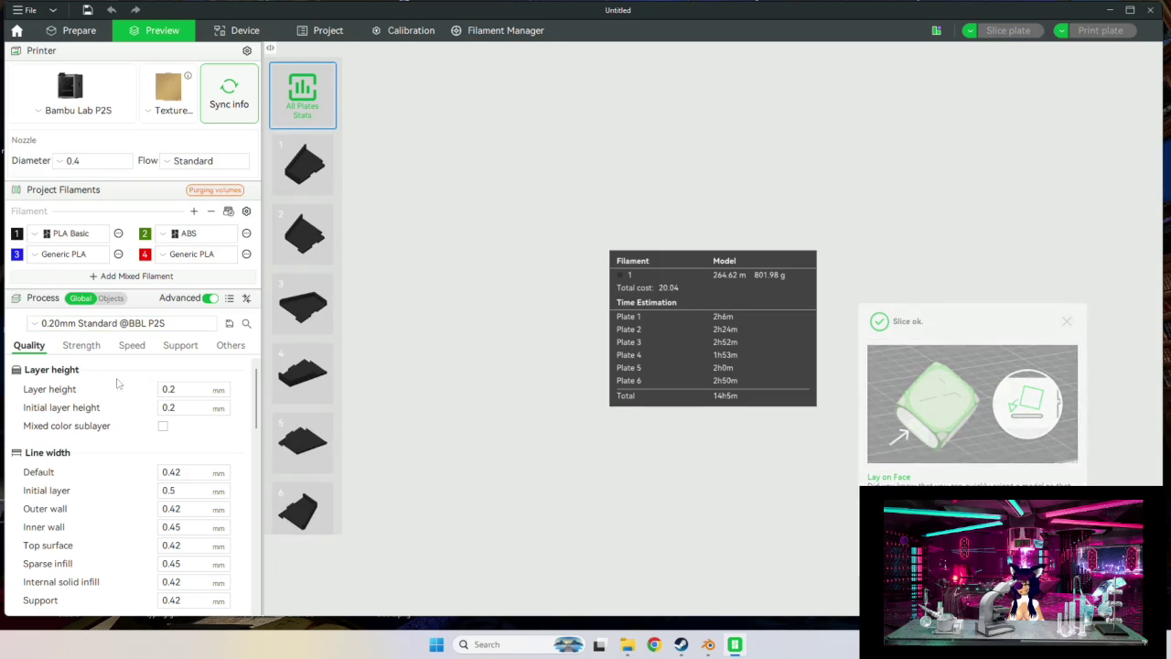
scroll(117, 383, down, 5)
scroll(183, 412, down, 5)
scroll(216, 426, down, 1)
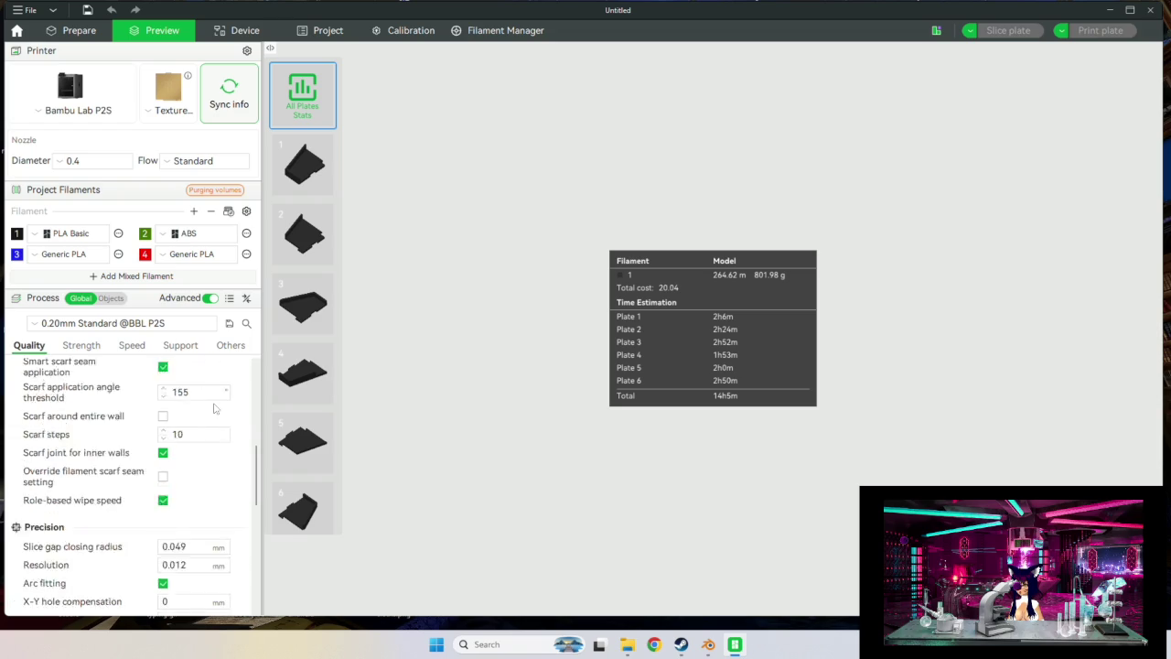
scroll(217, 421, down, 2)
scroll(217, 416, down, 2)
scroll(217, 413, down, 2)
scroll(217, 414, down, 1)
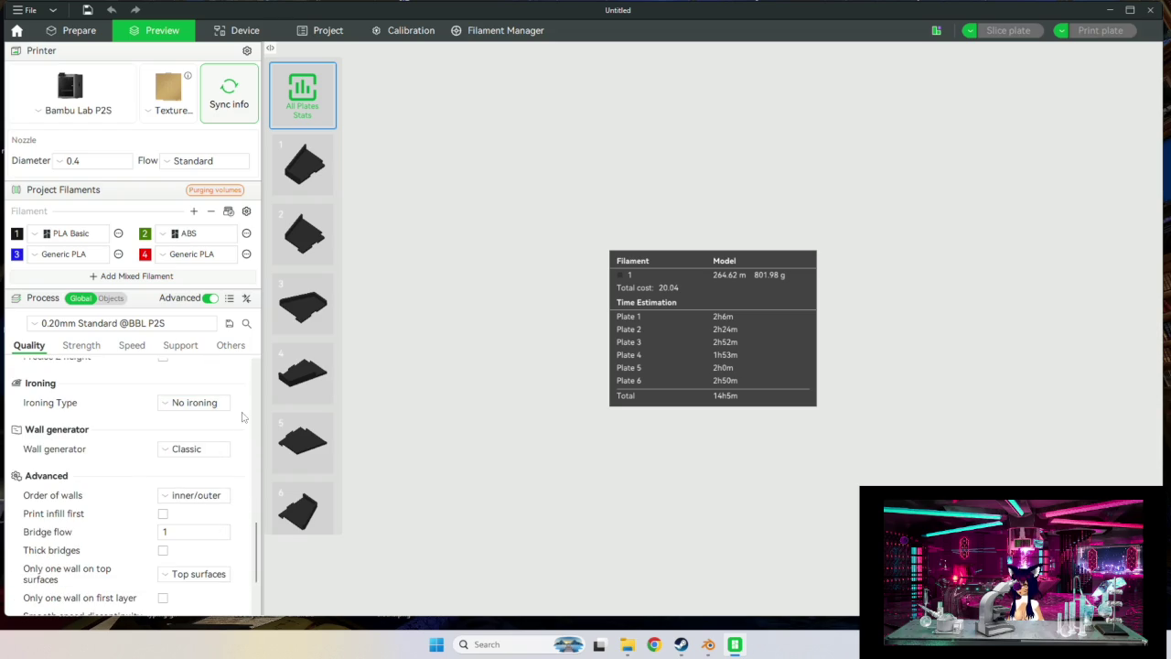
scroll(188, 497, up, 1)
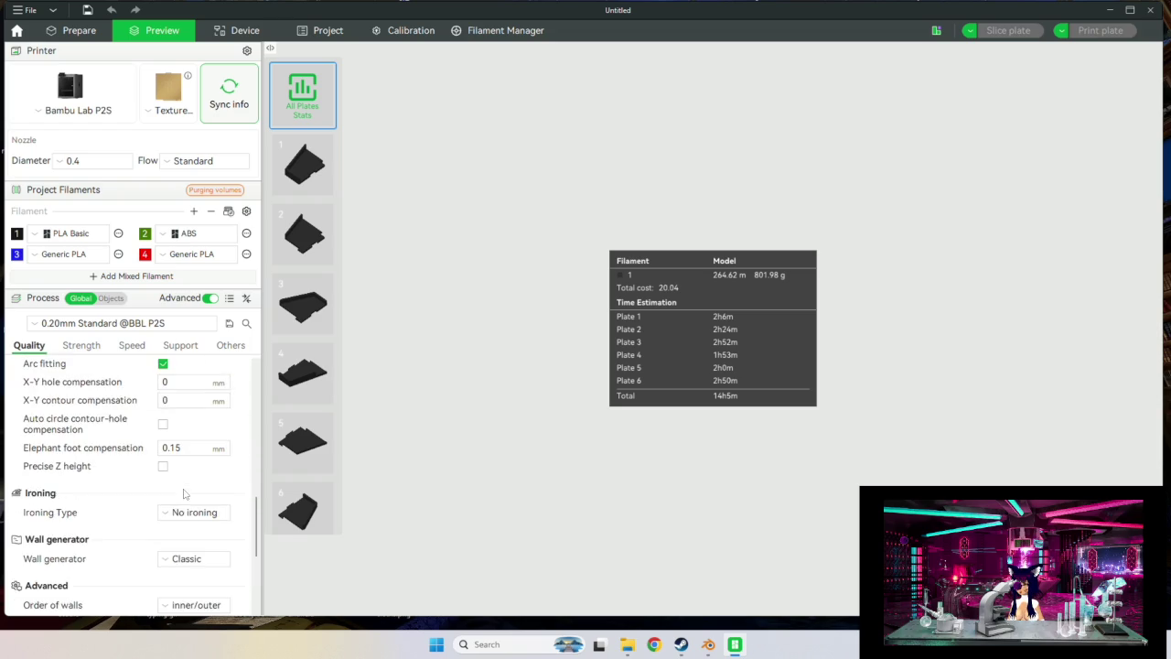
scroll(183, 491, up, 5)
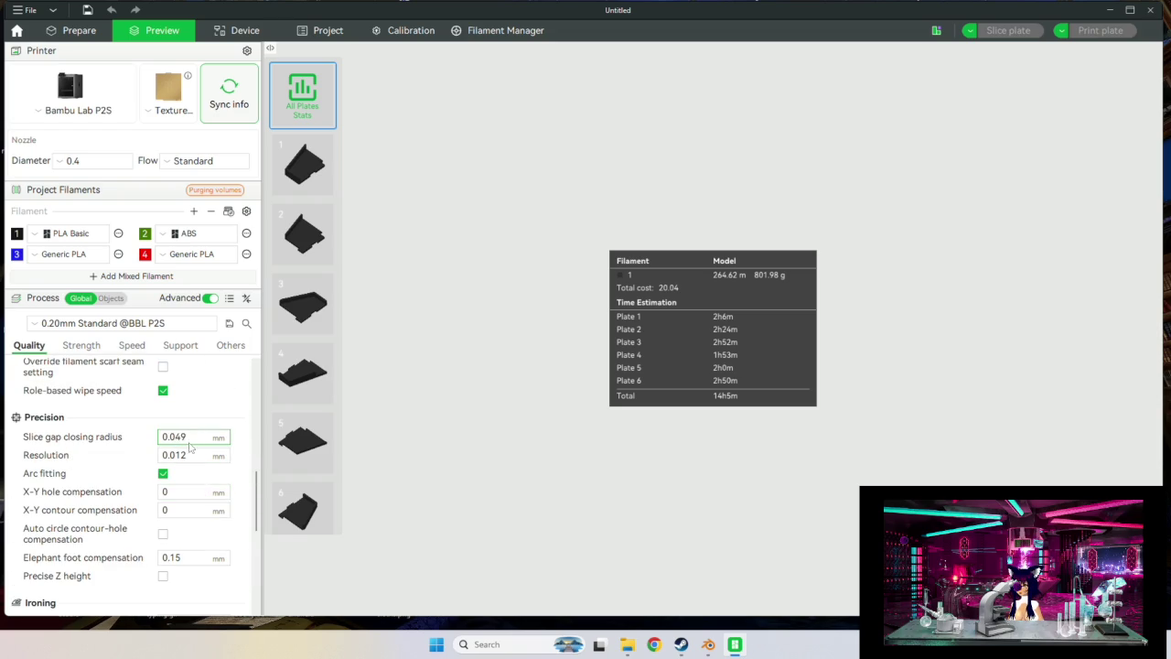
scroll(191, 435, up, 3)
scroll(192, 441, down, 10)
scroll(193, 443, down, 2)
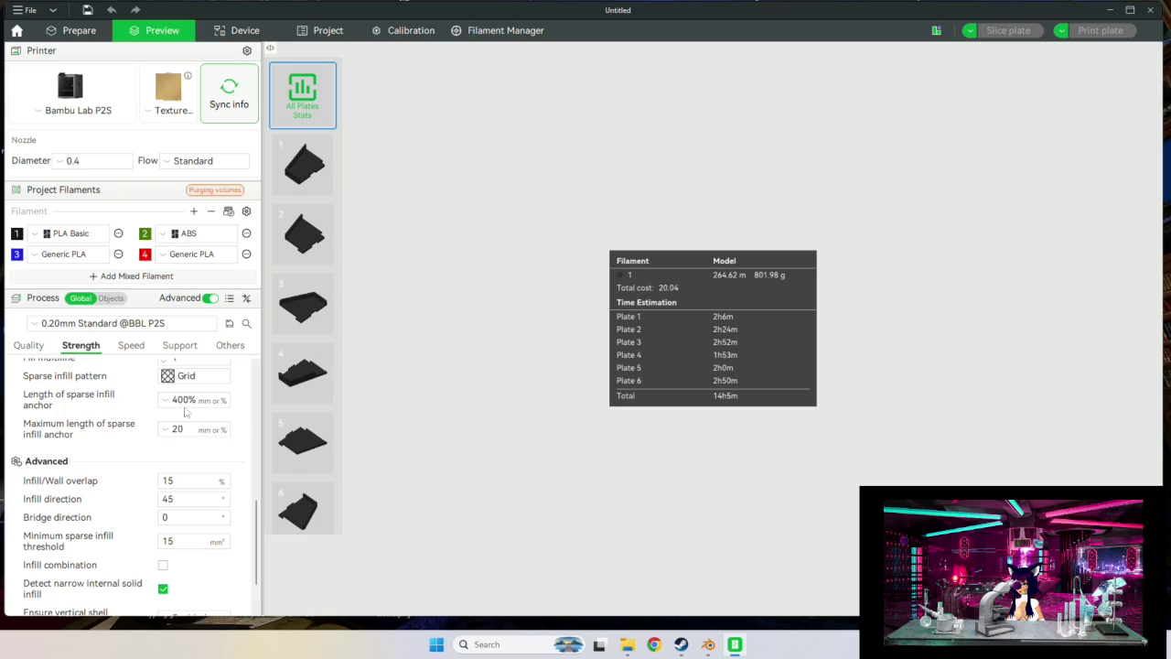
scroll(192, 445, up, 2)
Set the sparse infill pattern to Lightning at 5% density.
click(187, 447)
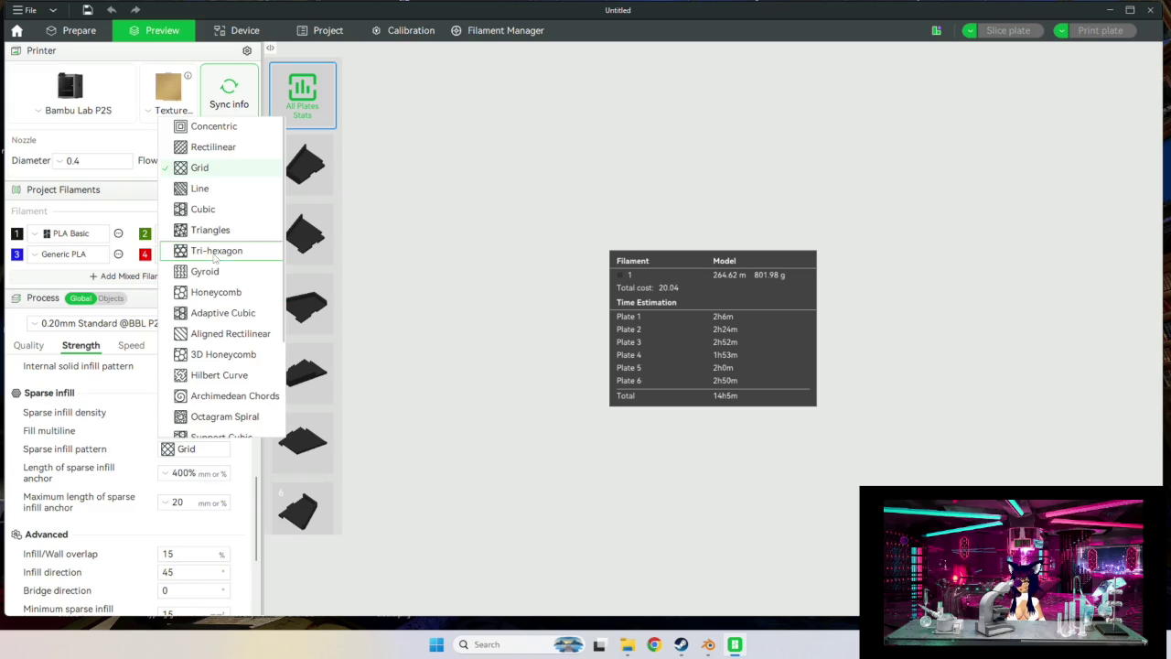
scroll(229, 321, down, 2)
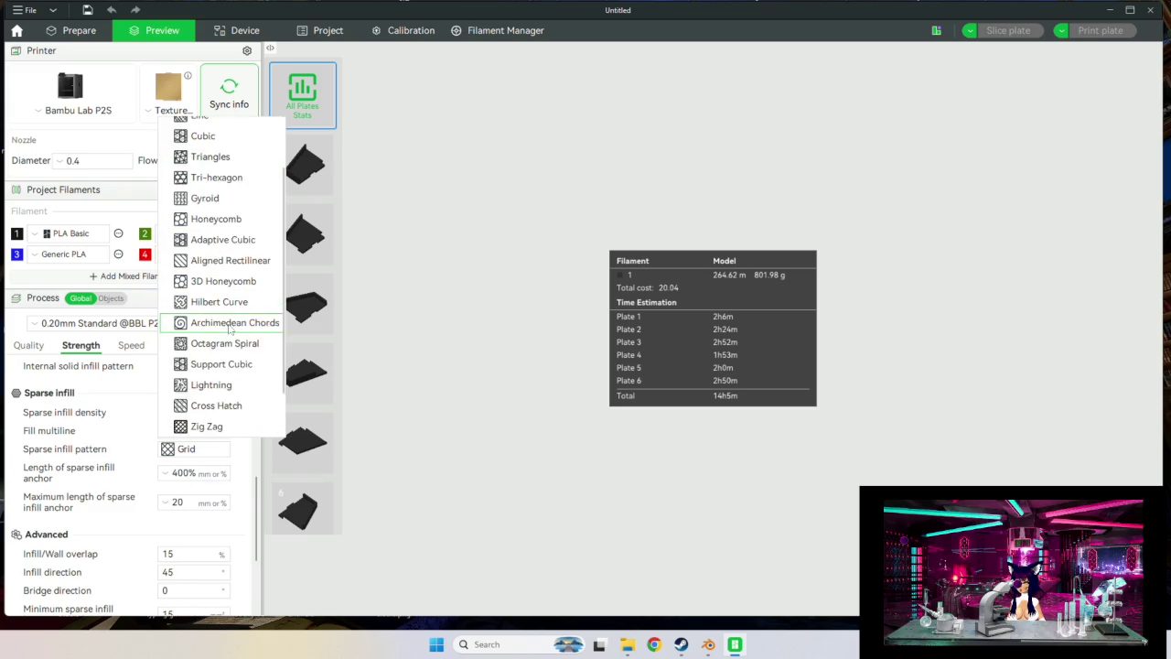
scroll(229, 320, down, 2)
click(224, 321)
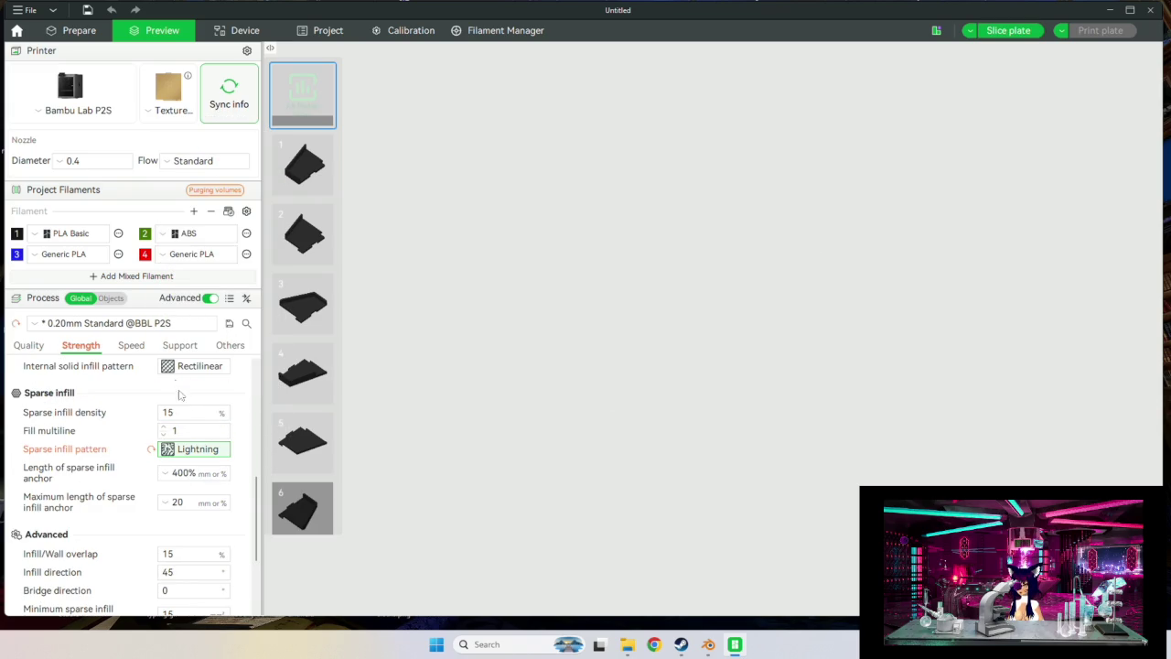
double_click(173, 412)
text(5)
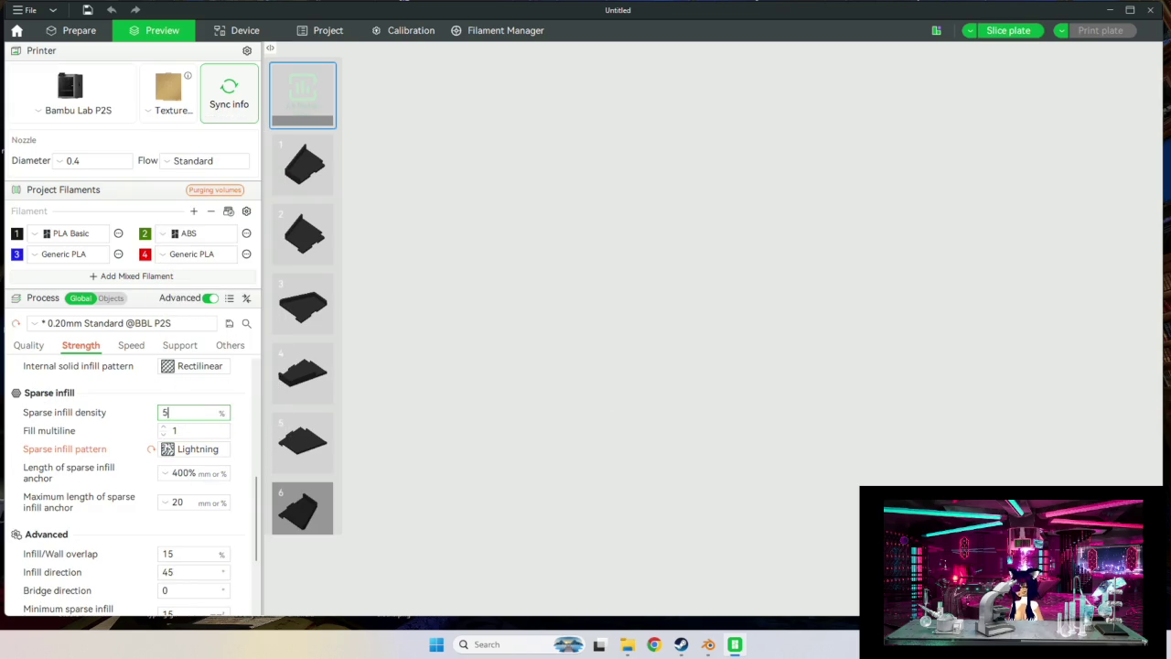
key(Return)
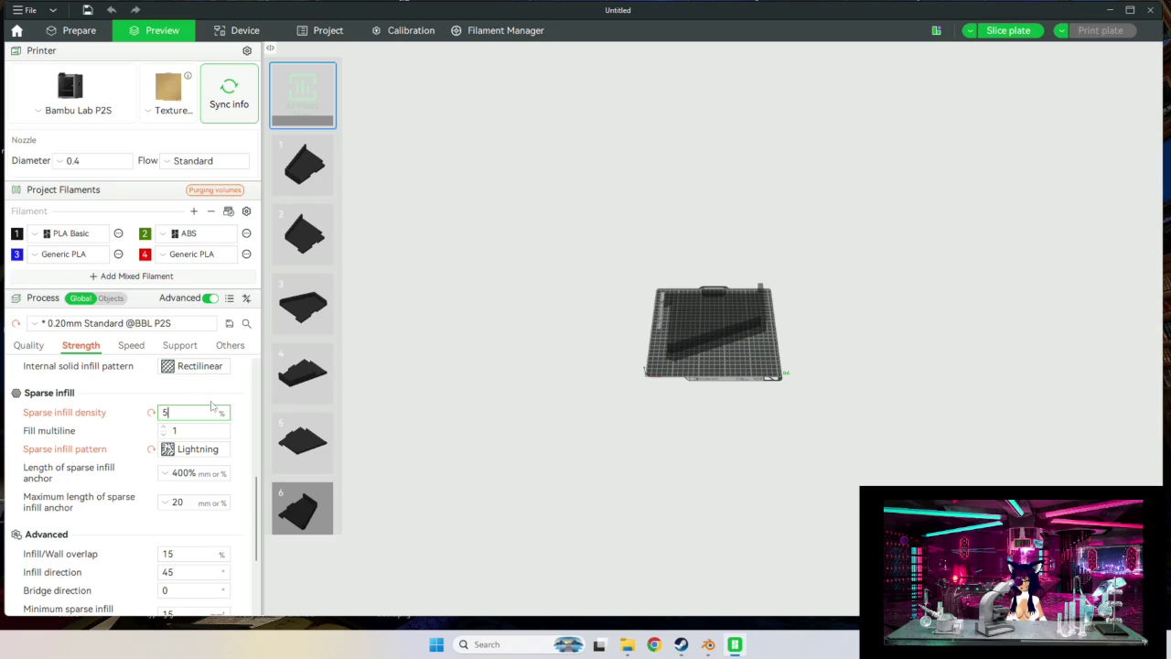
Reslice all plates, bringing the total to 10h14m and 495.82 g.
scroll(224, 416, down, 2)
scroll(208, 413, up, 5)
scroll(208, 414, up, 5)
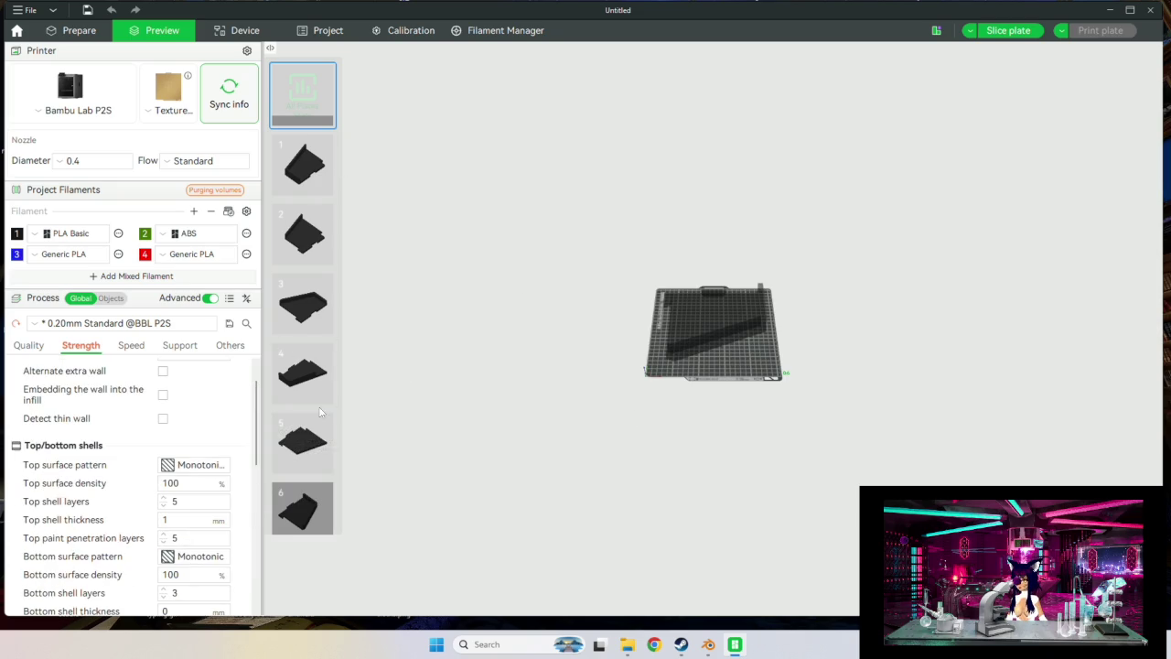
scroll(192, 412, up, 1)
scroll(183, 411, up, 1)
scroll(201, 389, down, 1)
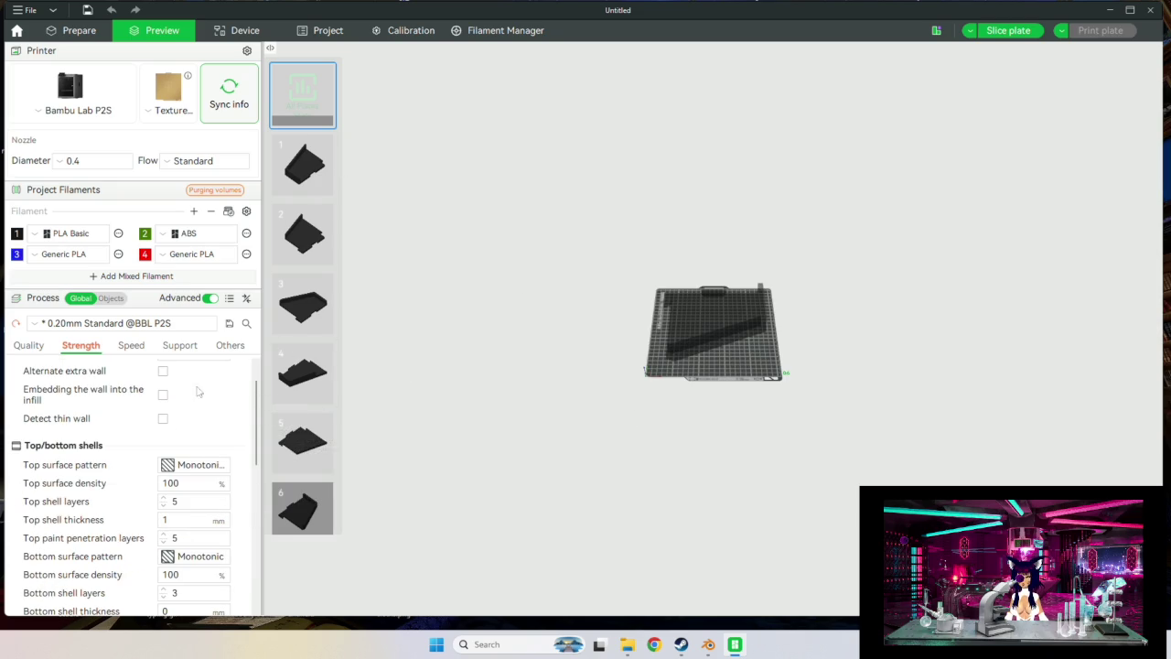
click(314, 89)
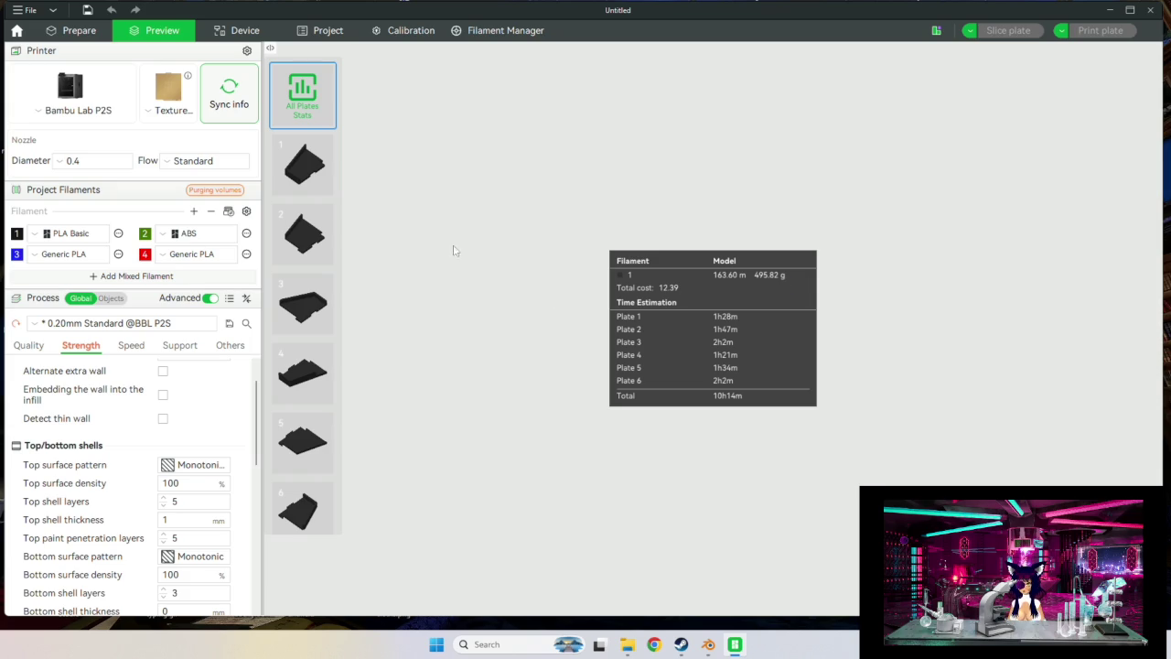
Open plate 1's sliced preview, snap to the back view, and zoom in on its piece.
click(325, 168)
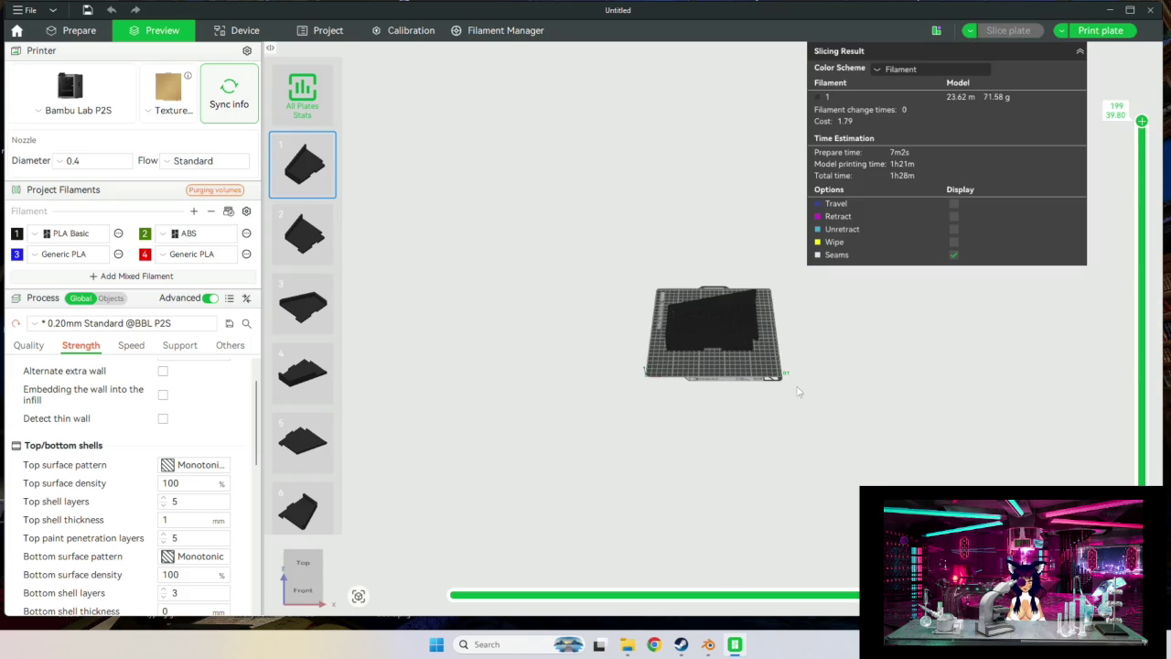
key(4)
drag(656, 360, 799, 356)
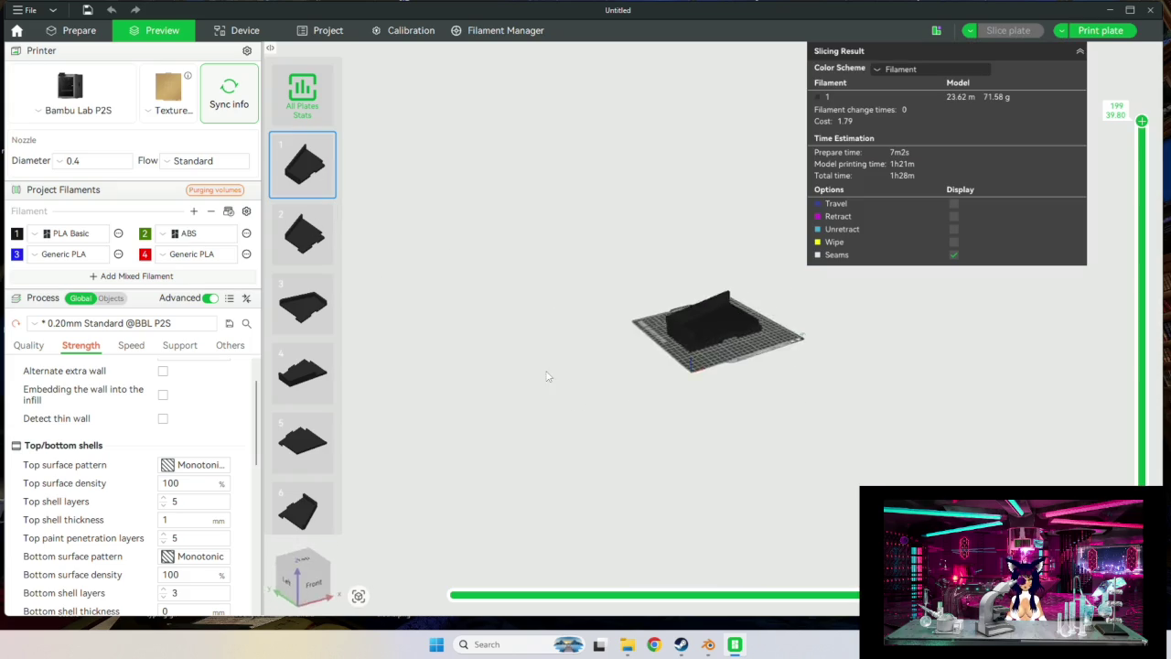
scroll(797, 354, up, 4)
scroll(792, 348, up, 2)
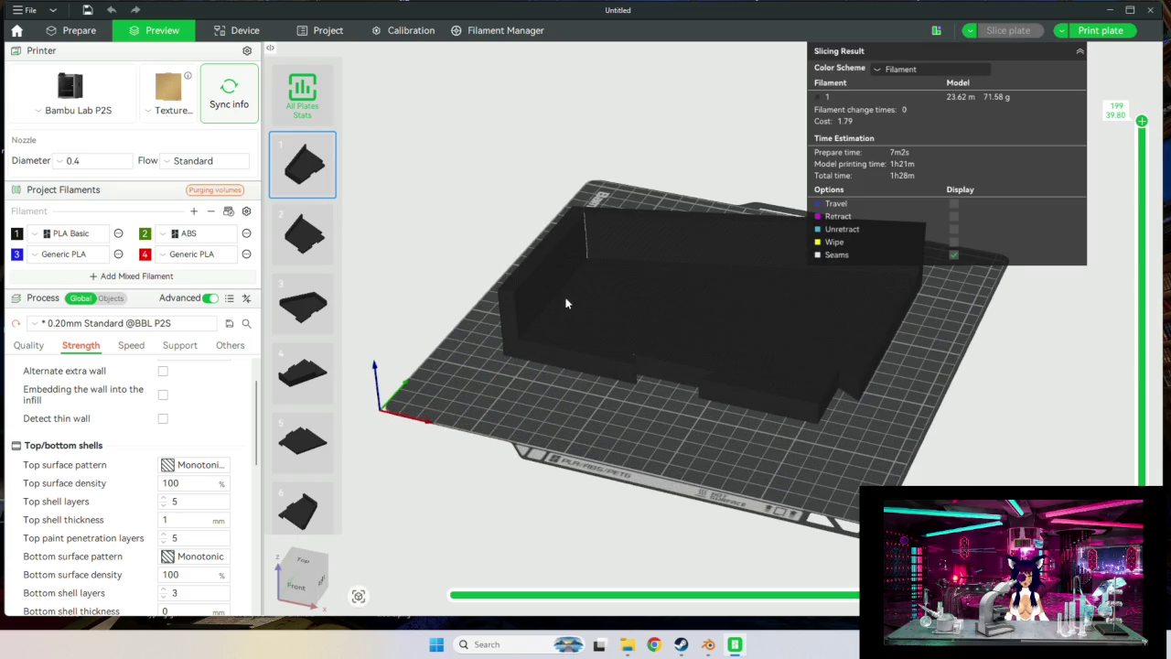